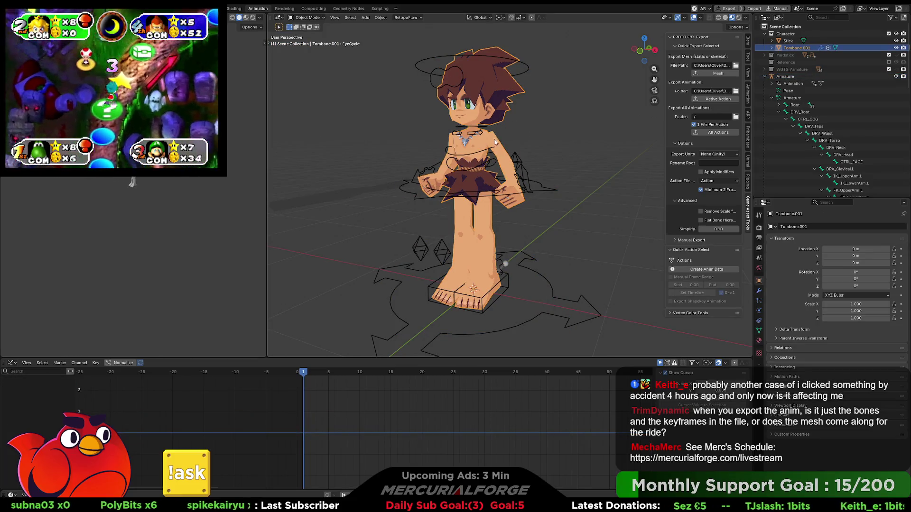
- Make the Armature active so its action keyframes load, then switch over to Unreal Engine
click(517, 157)
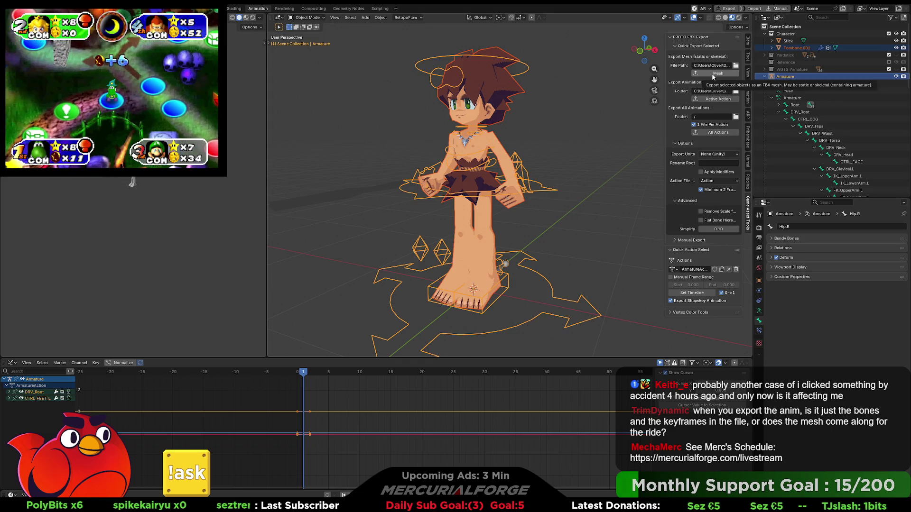
click(582, 135)
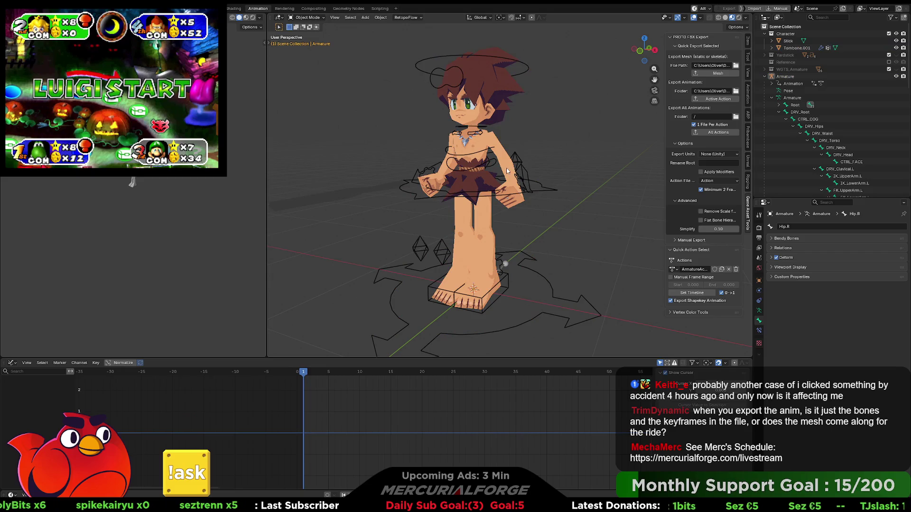
click(507, 170)
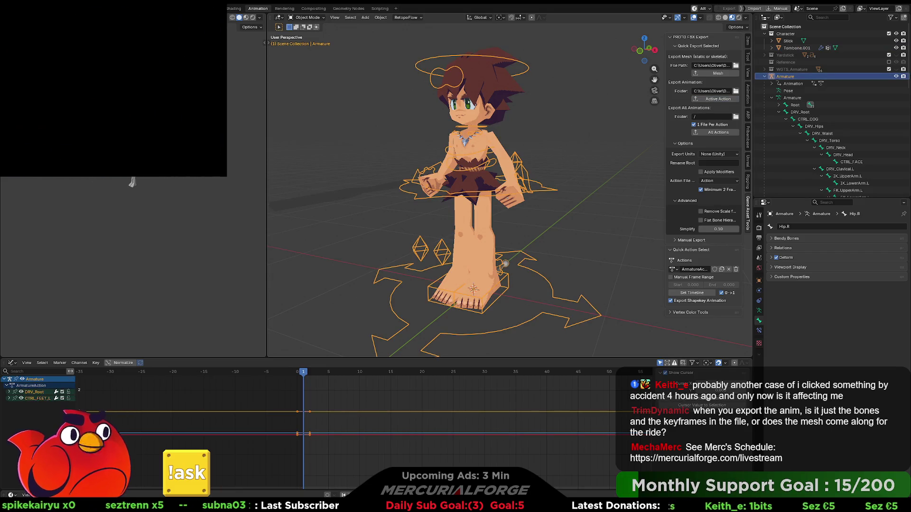
key(alt+Tab)
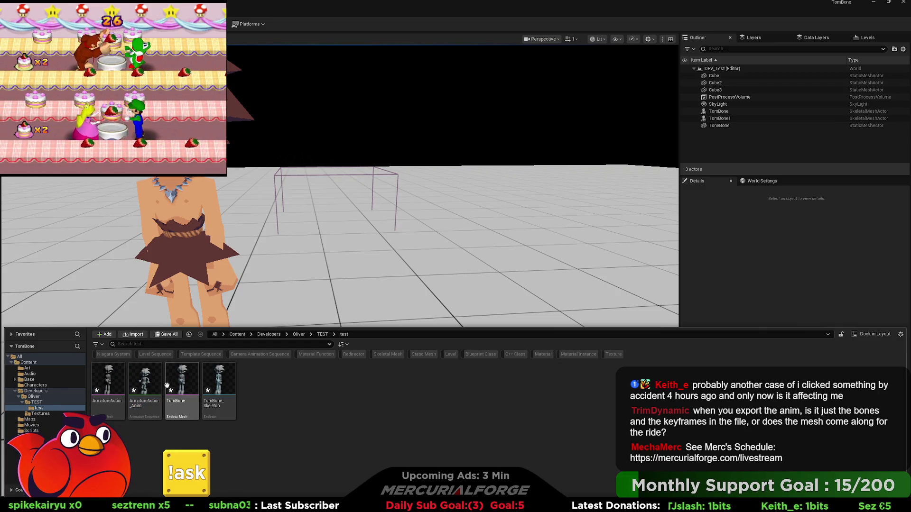
- Return to Blender after reviewing the Tombone mesh, skeleton and animation assets
key(alt+Tab)
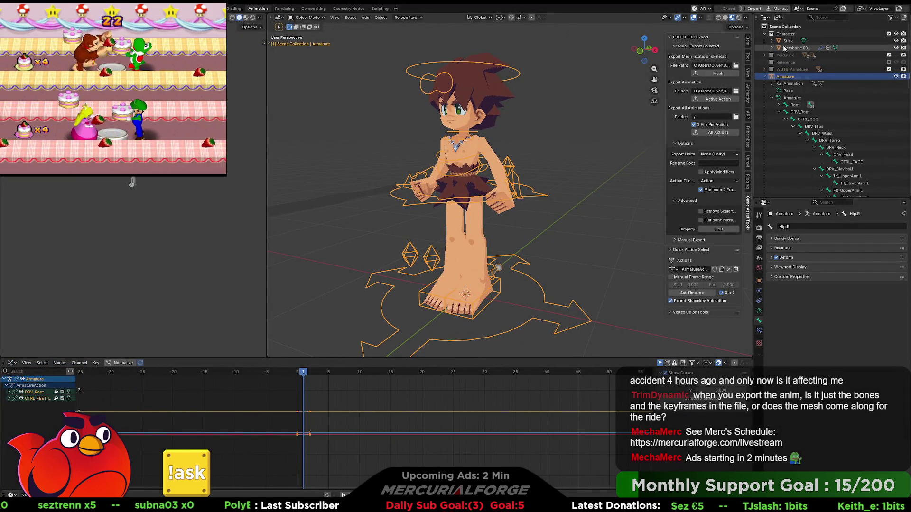
- Locate Tombone.001 in the Outliner, toggling its visibility and collapsing the Armature's bone hierarchy
click(797, 48)
click(896, 48)
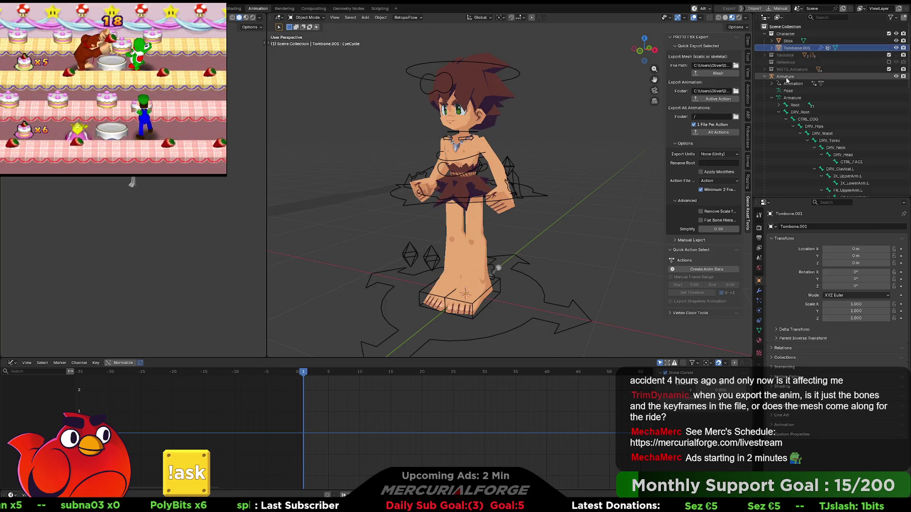
scroll(770, 96, down, 2)
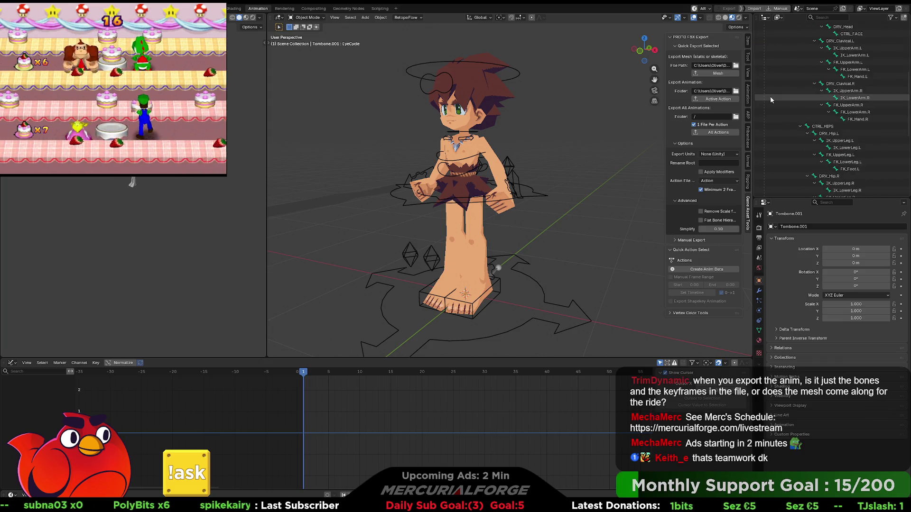
scroll(778, 101, down, 2)
scroll(779, 101, down, 1)
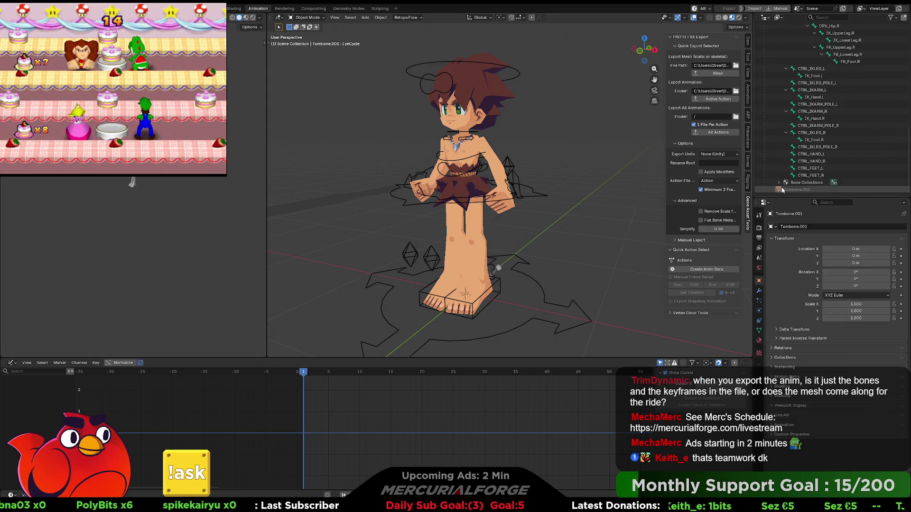
click(806, 191)
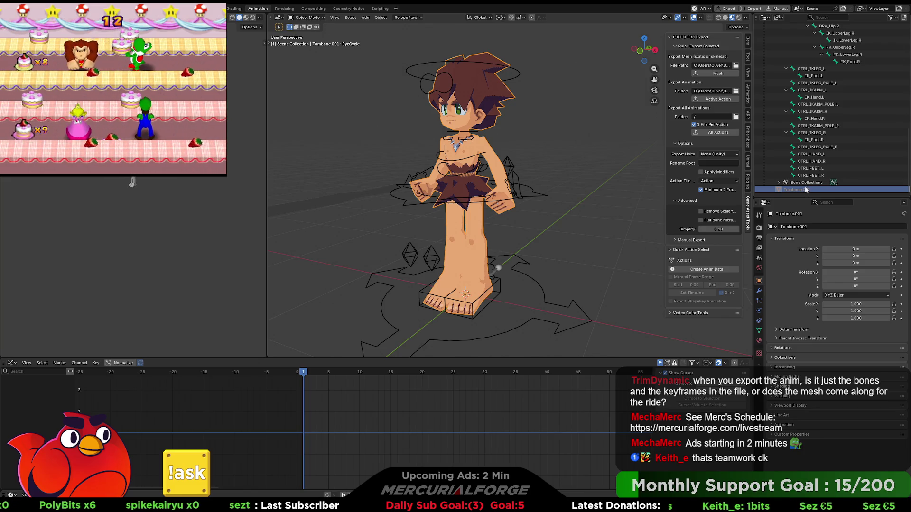
scroll(800, 142, up, 3)
scroll(793, 139, up, 2)
scroll(768, 79, up, 2)
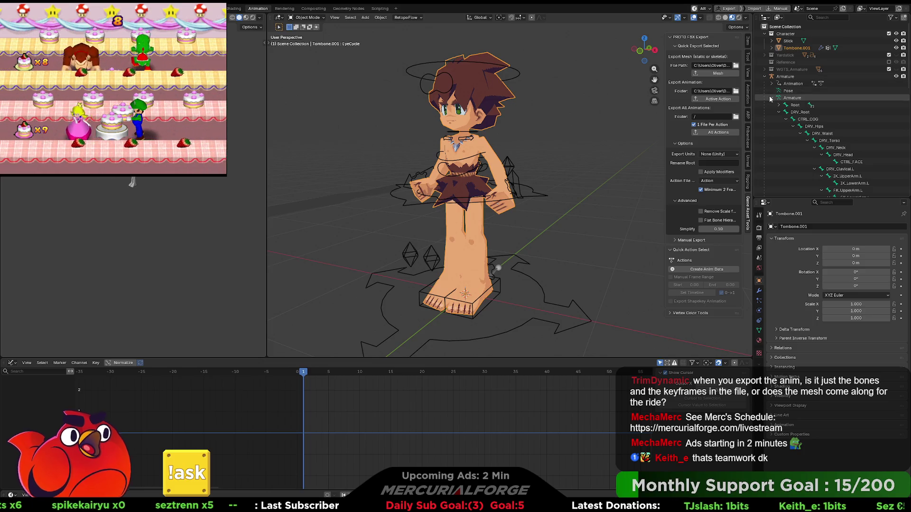
click(772, 98)
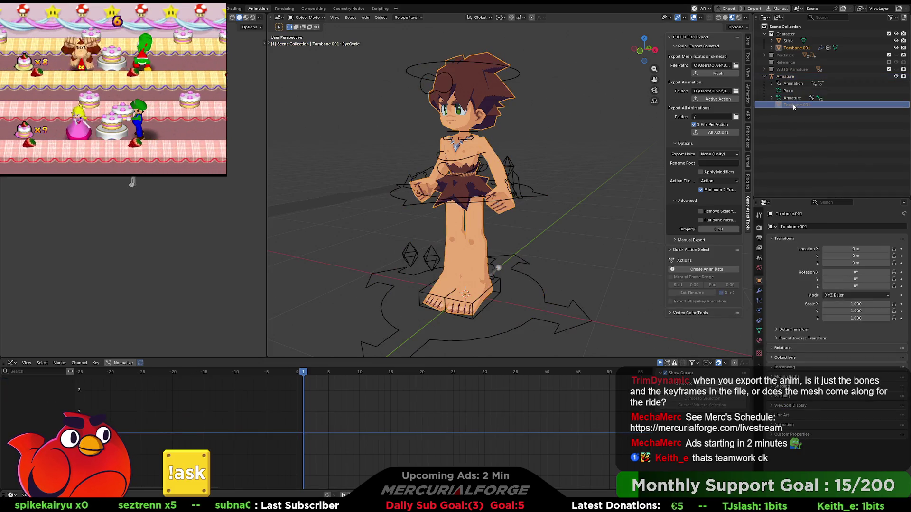
- Unlink the Tombone.001 mesh from the scene via its Object context menu
right_click(795, 107)
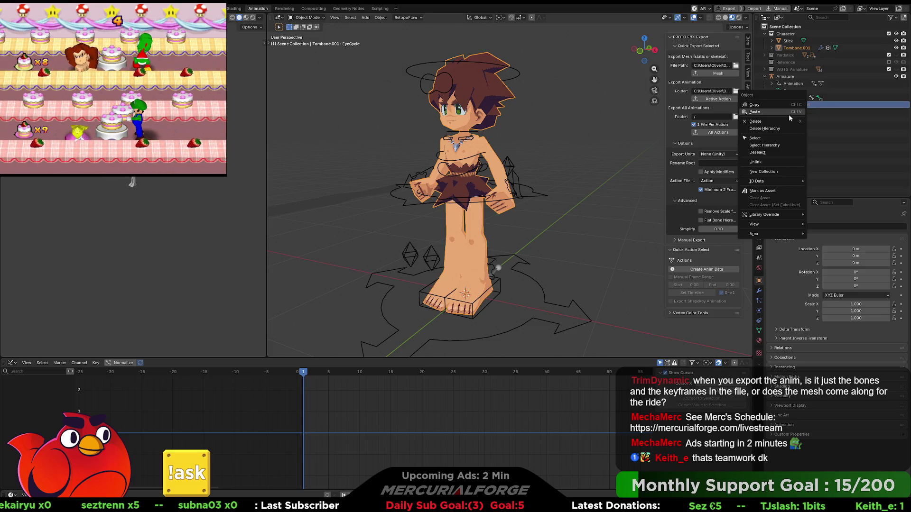
click(771, 161)
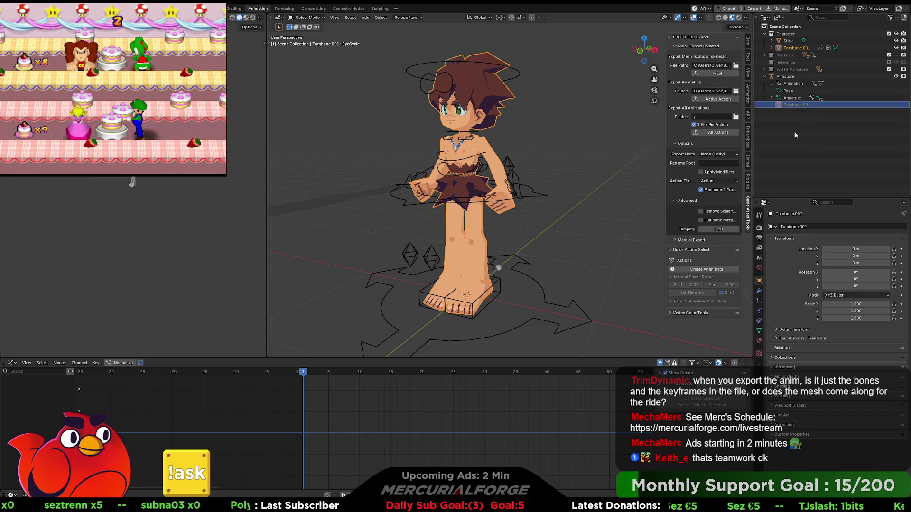
right_click(794, 106)
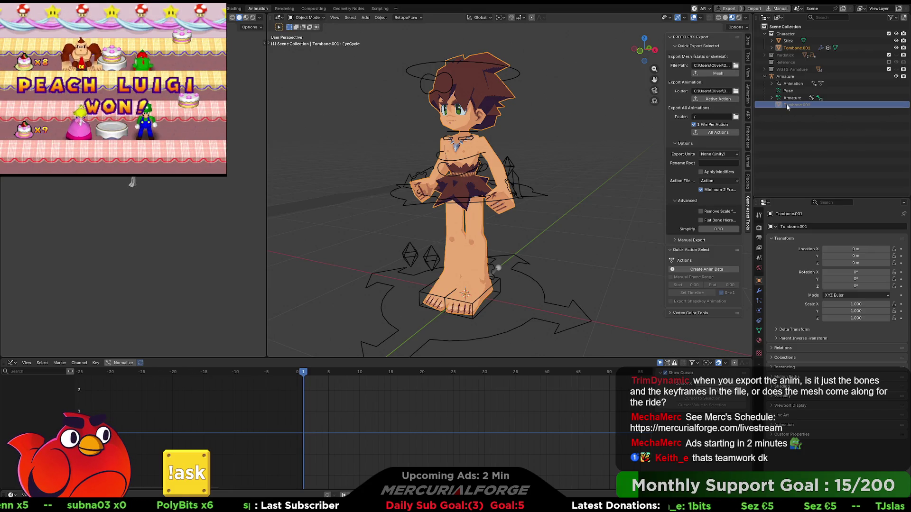
right_click(787, 104)
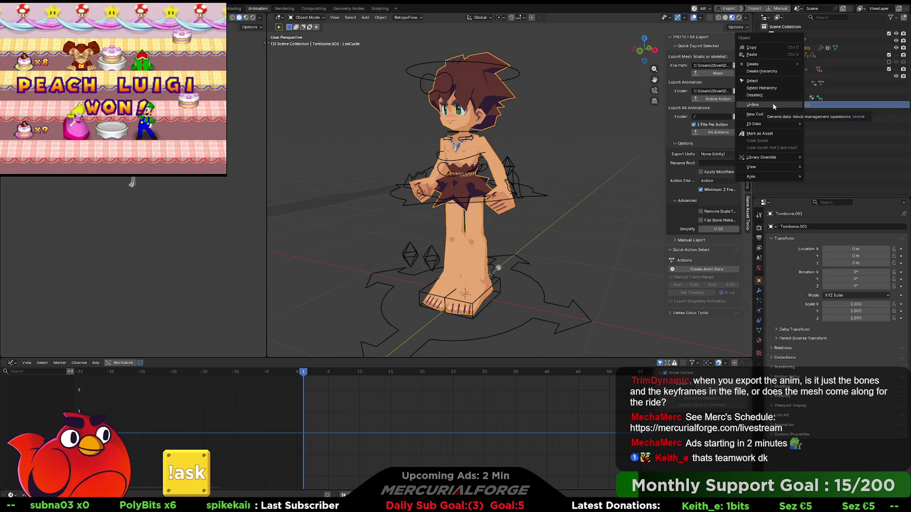
click(765, 66)
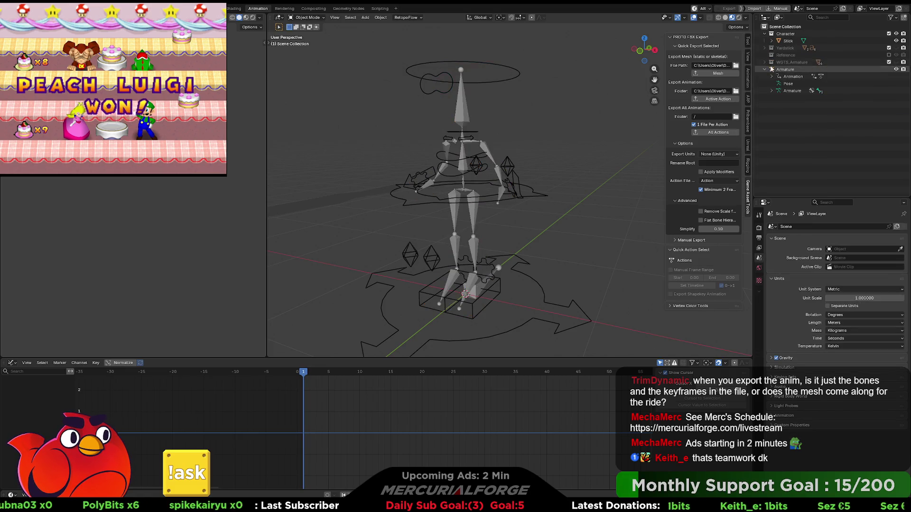
- Undo the unlink so Tombone.001 reappears over its armature in the Character collection
key(ctrl+z)
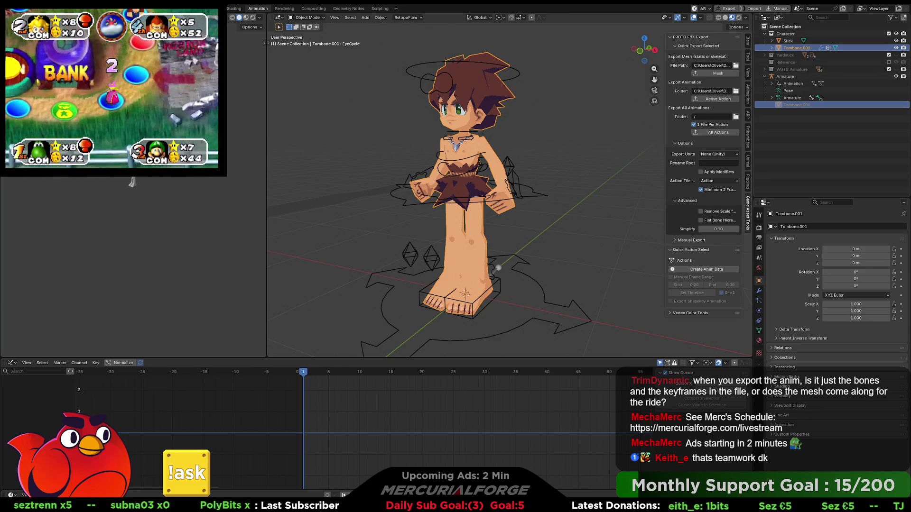
click(795, 106)
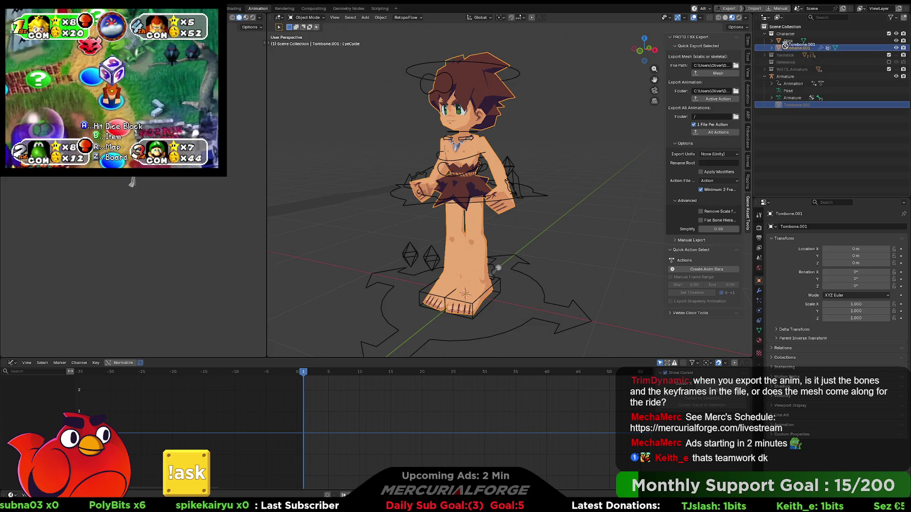
drag(799, 51, 787, 57)
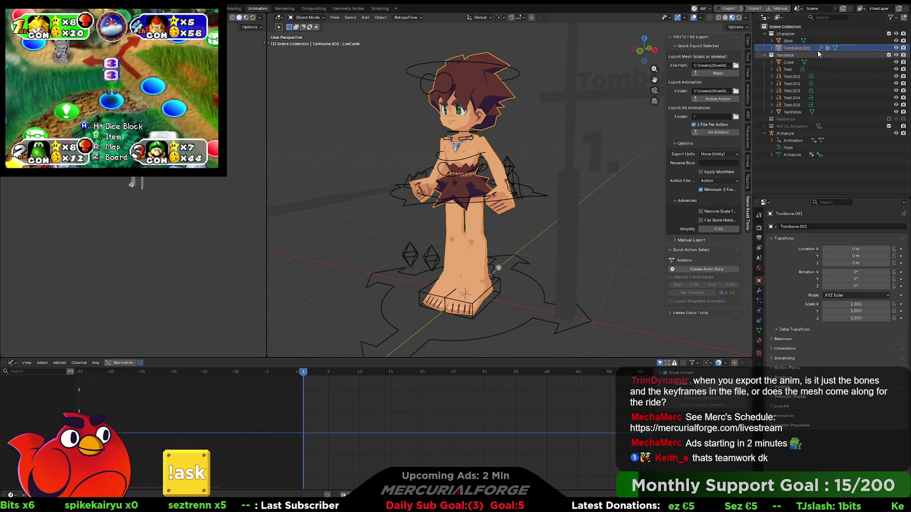
drag(800, 49, 788, 57)
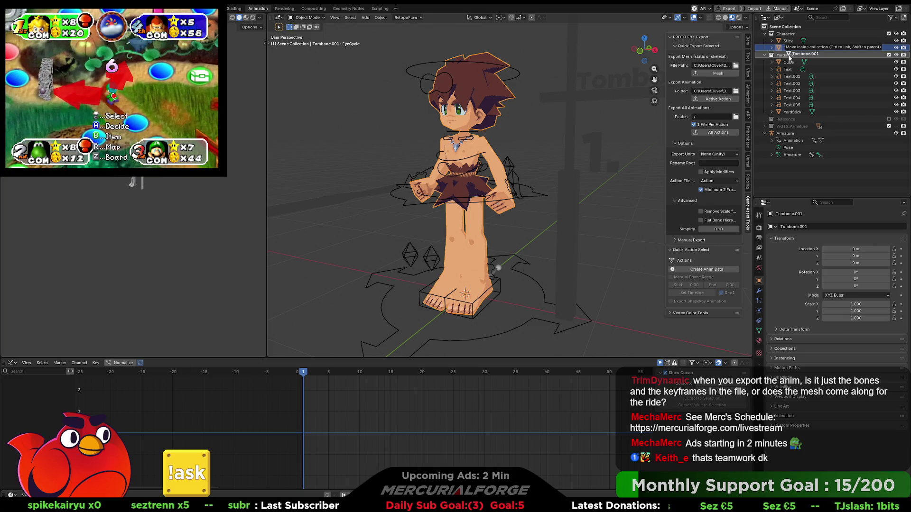
drag(789, 57, 789, 56)
click(791, 98)
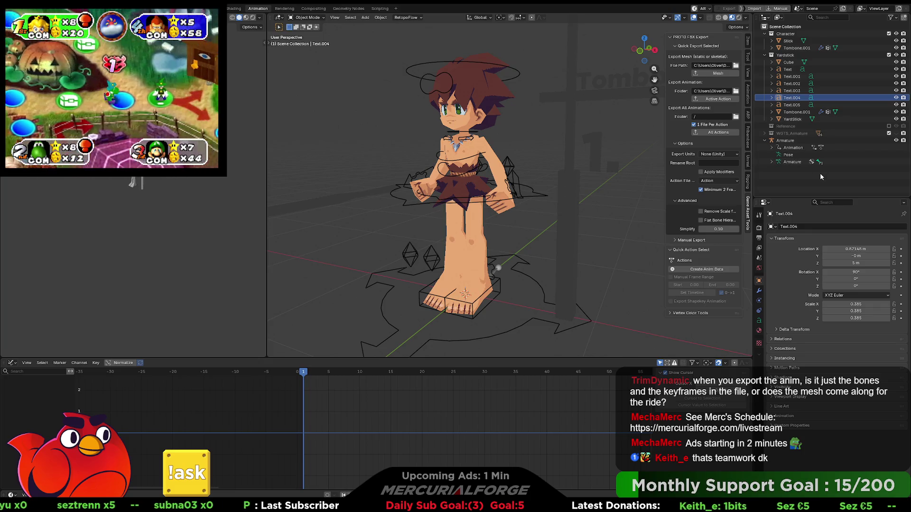
shift+click(772, 161)
scroll(772, 161, down, 5)
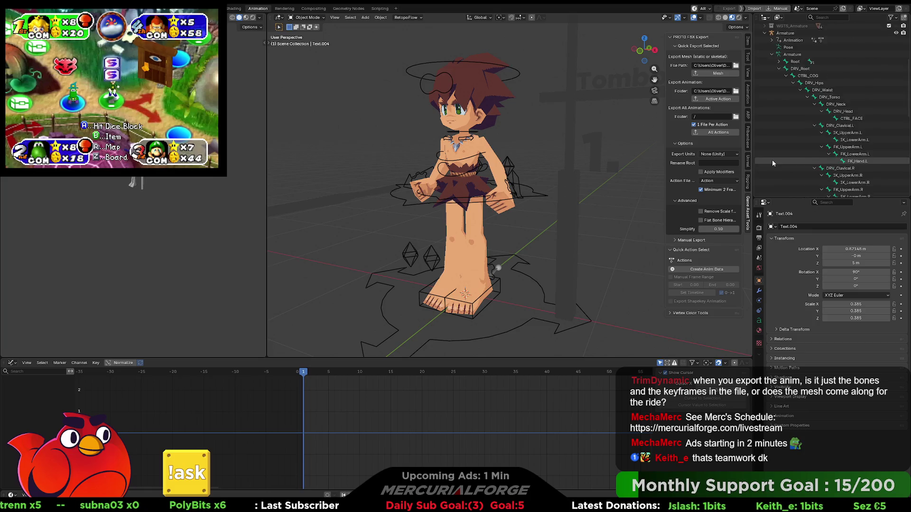
scroll(772, 160, up, 10)
click(772, 161)
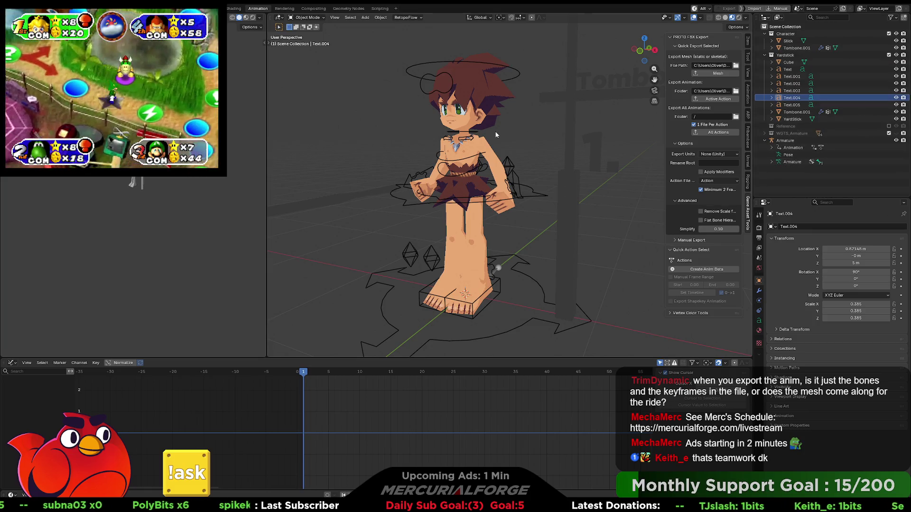
click(517, 70)
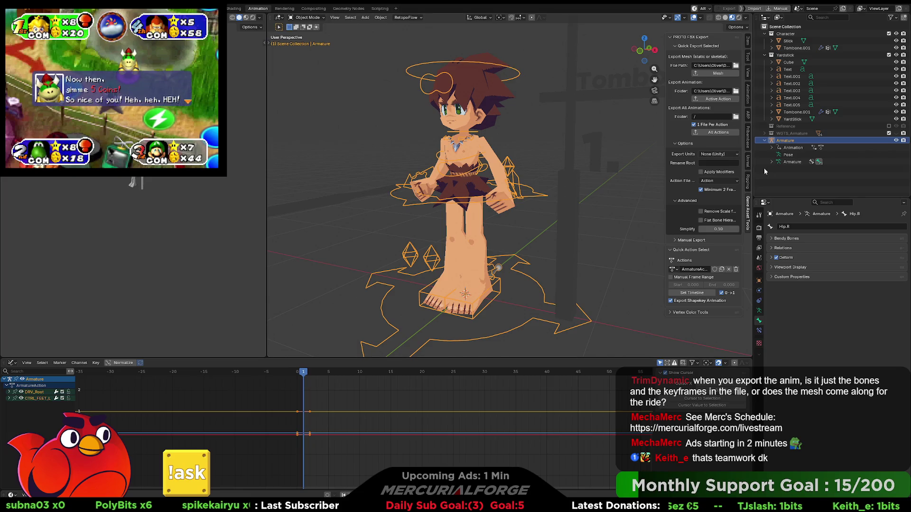
click(818, 112)
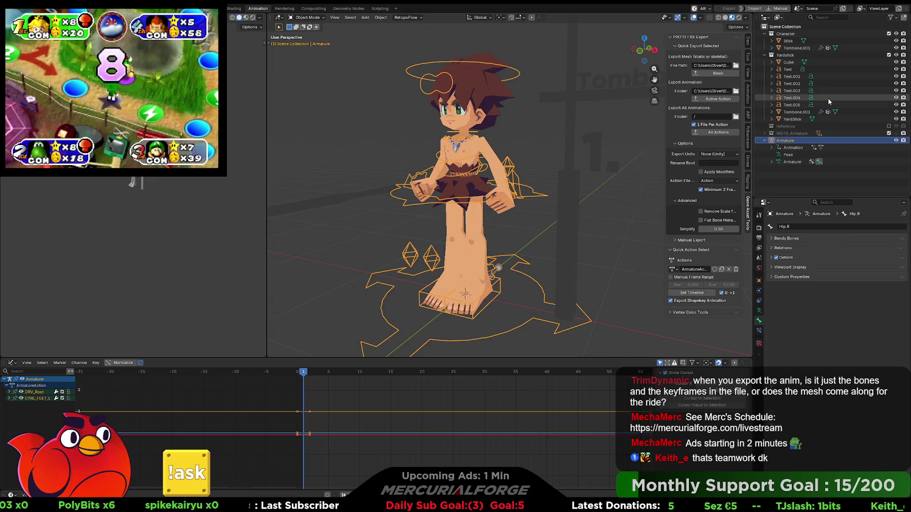
key(h)
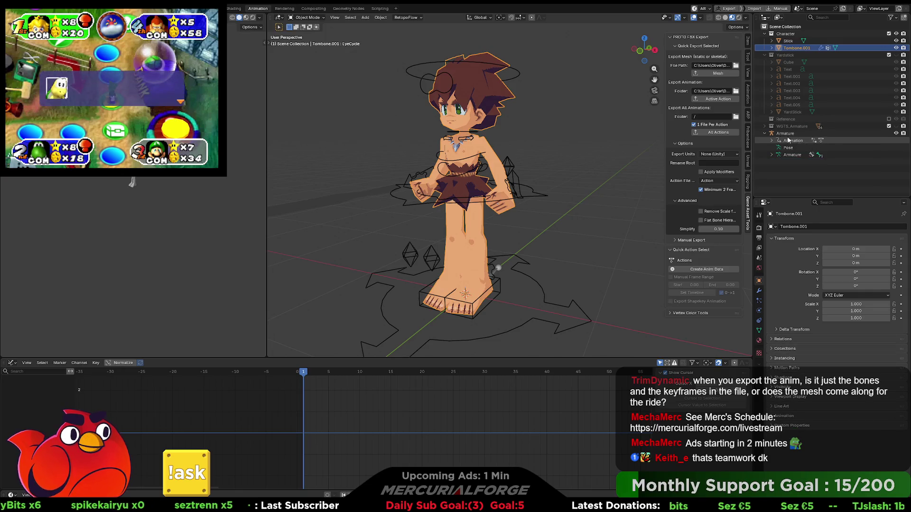
click(515, 132)
click(511, 150)
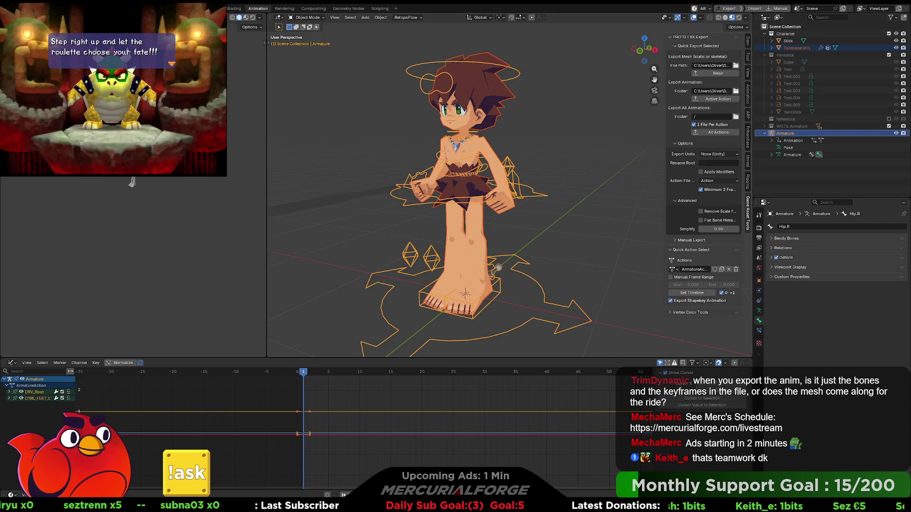
- Delete the TomBone mesh, skeleton and ArmatureAction assets from Unreal's test folder, then return to Blender
key(alt+Tab)
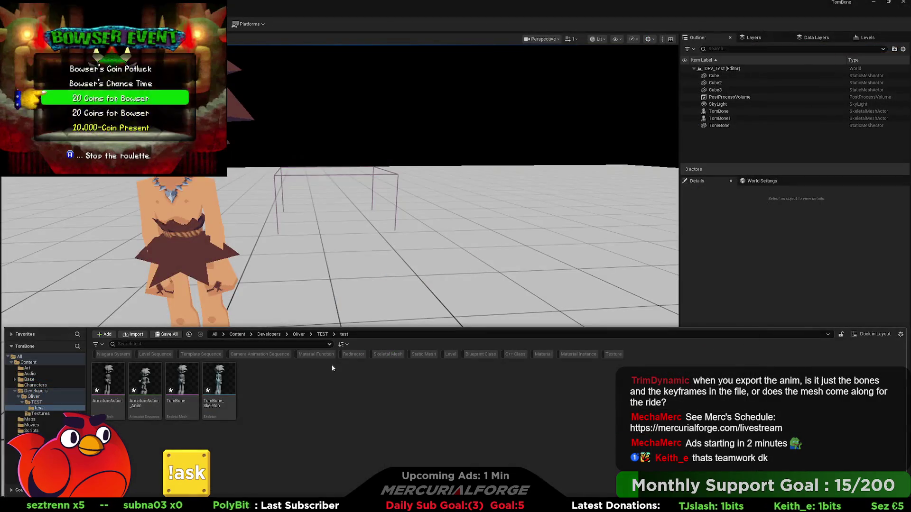
shift+click(108, 384)
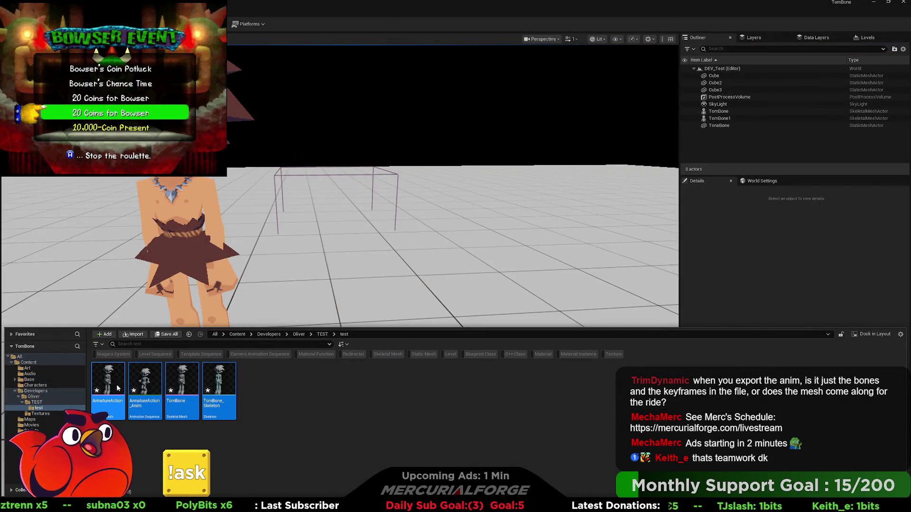
key(Delete)
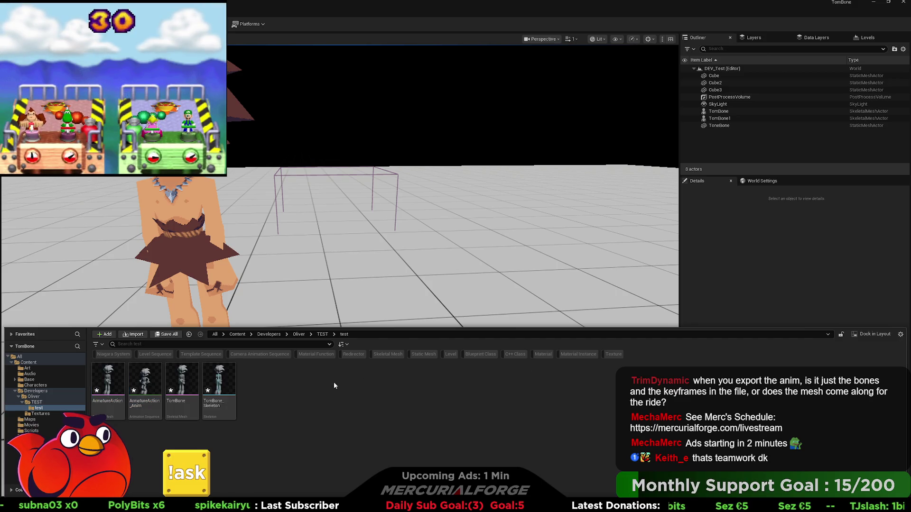
drag(242, 383, 104, 377)
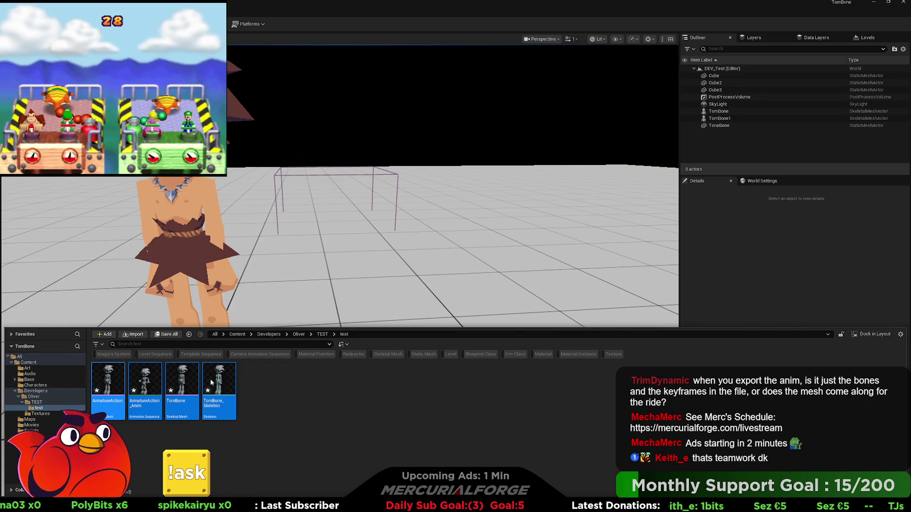
key(Delete)
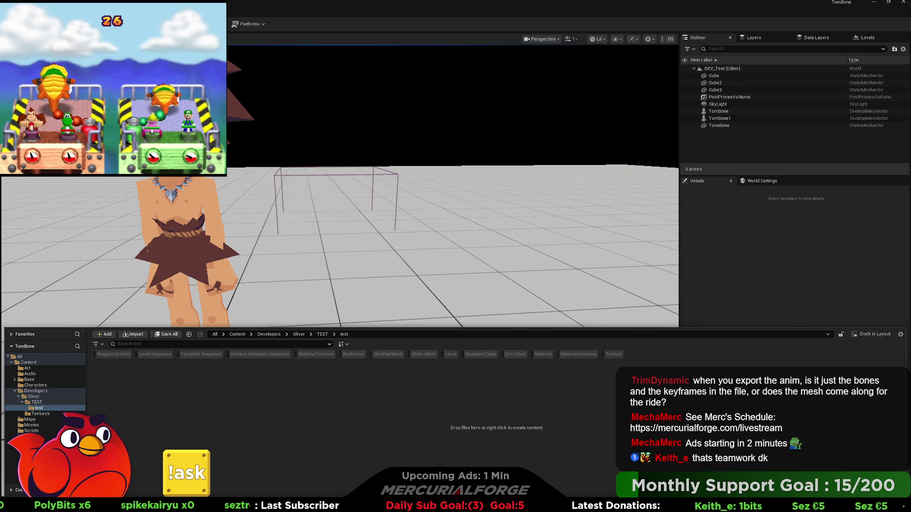
key(alt+Tab)
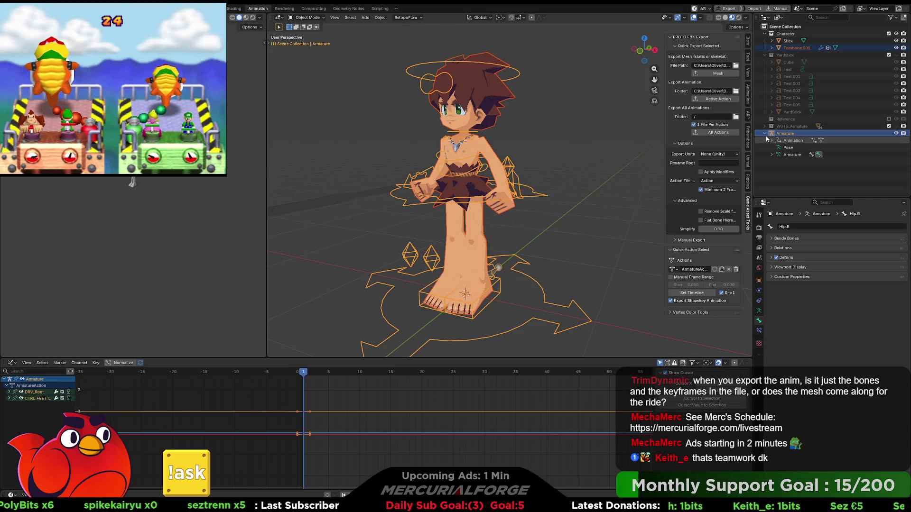
- Toggle the armature through Edit Mode and make Tombone.001 the active object
key(Tab)
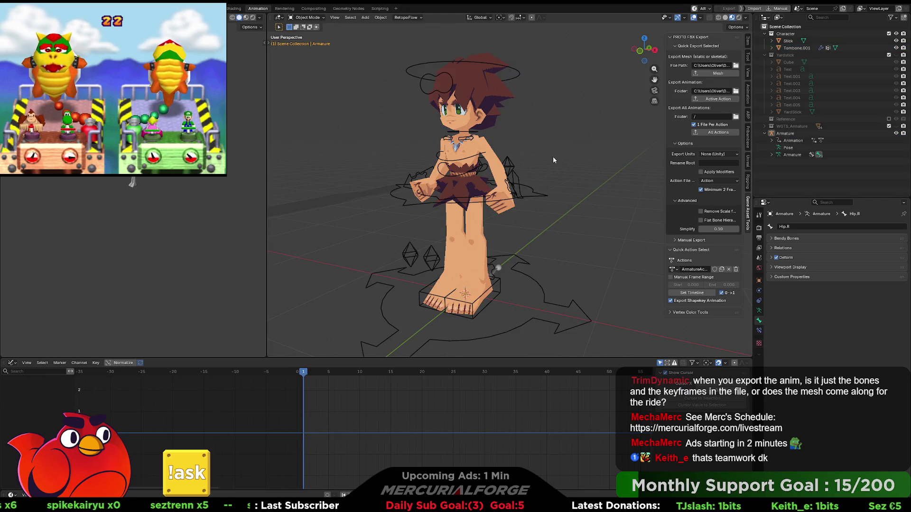
key(Tab)
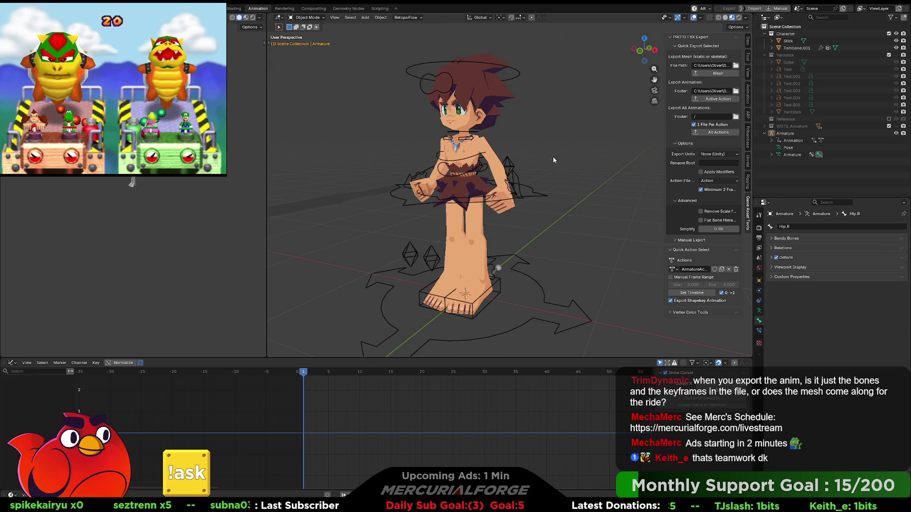
click(487, 156)
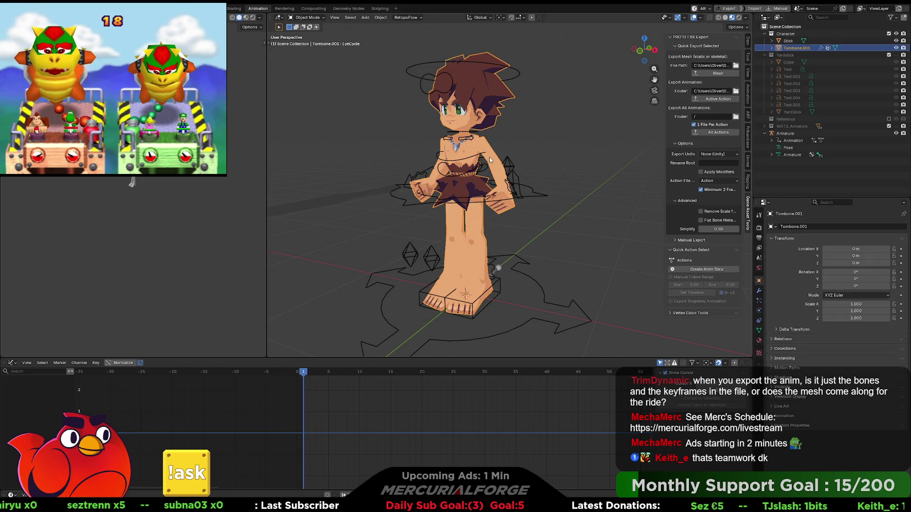
click(512, 160)
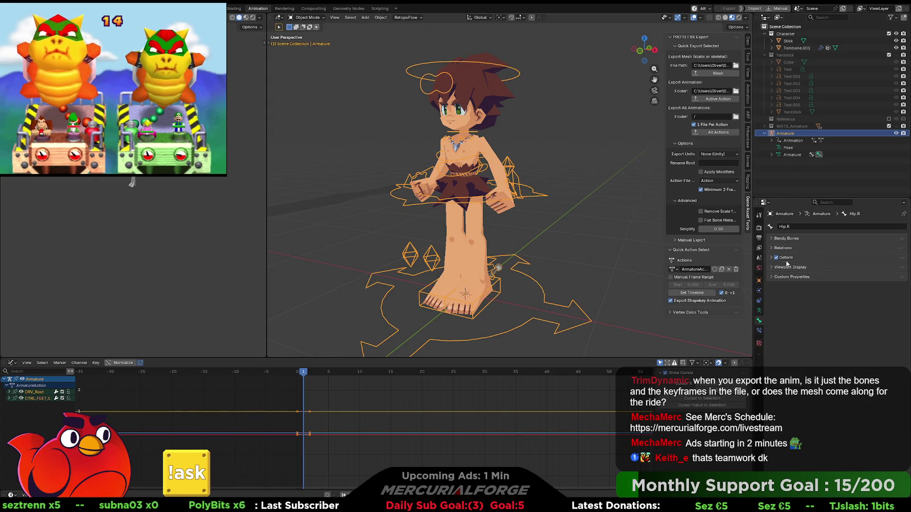
click(482, 144)
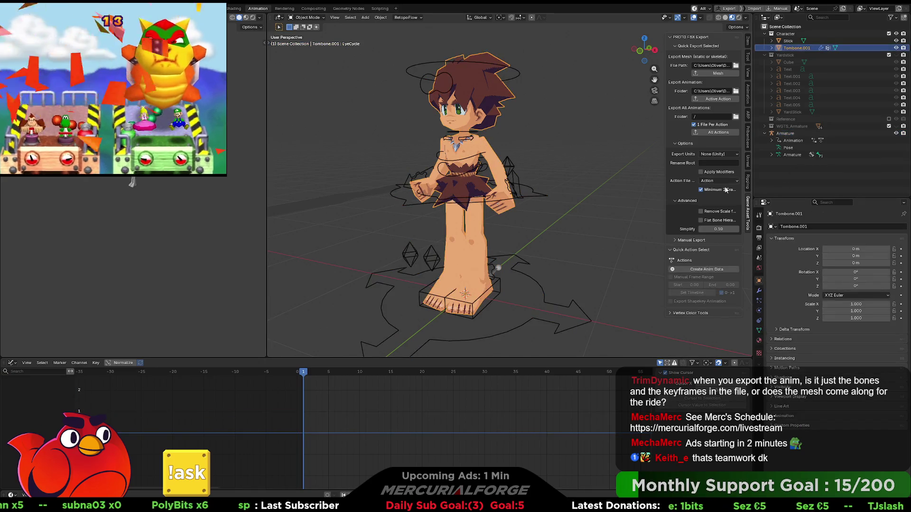
- Review the mesh's modifiers, constraints and materials, then make EyeIndex the active shape key
click(759, 291)
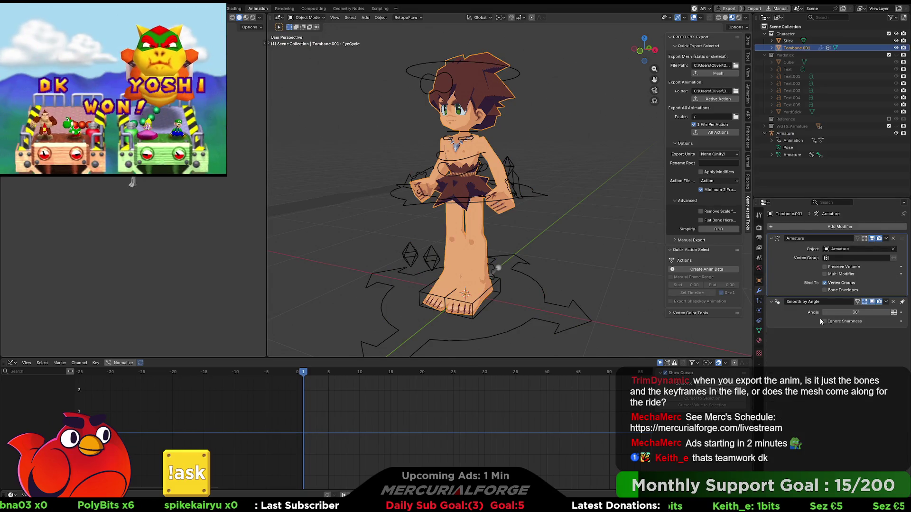
click(759, 311)
click(759, 321)
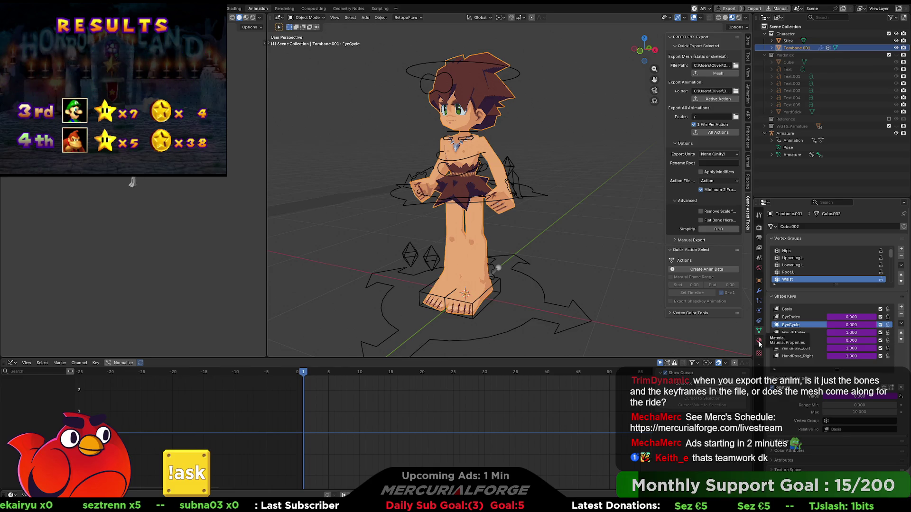
click(760, 343)
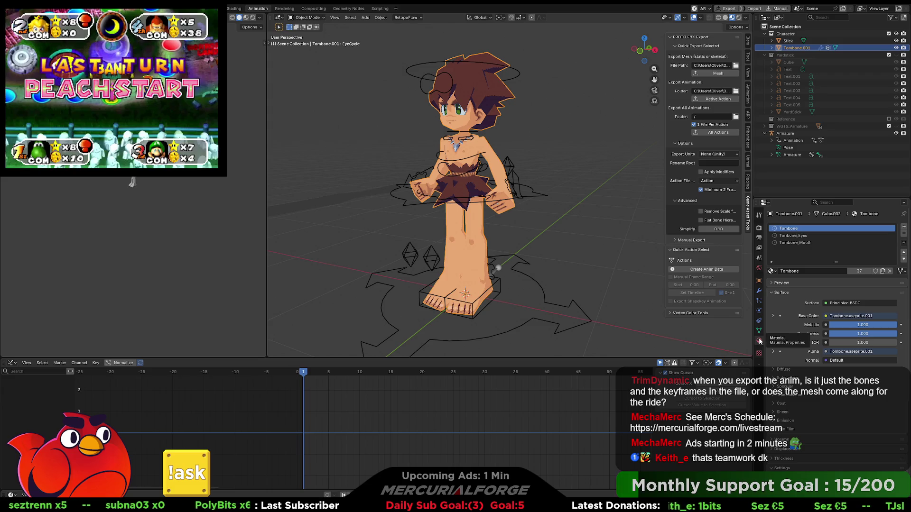
click(759, 332)
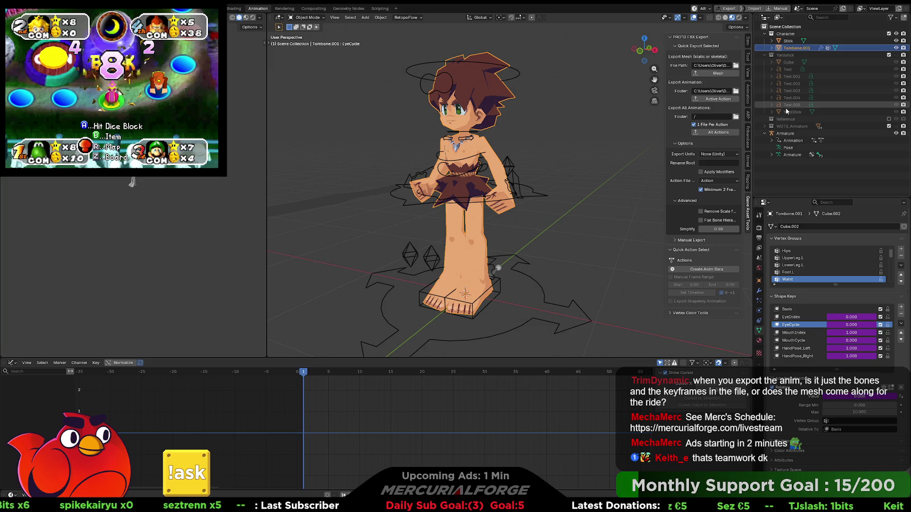
click(857, 318)
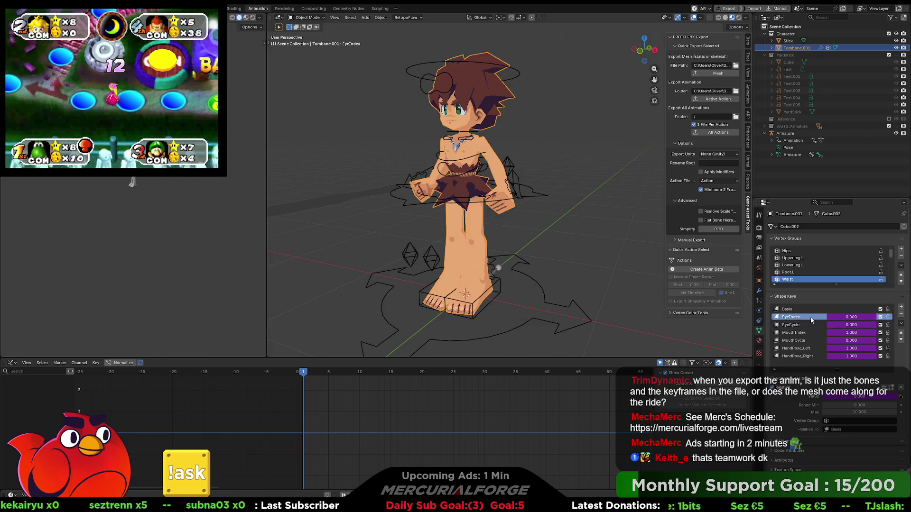
click(594, 192)
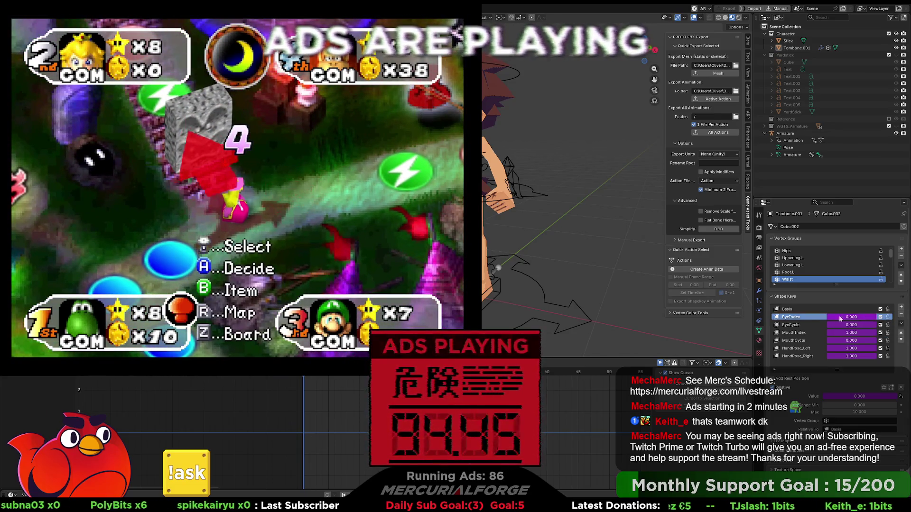
scroll(810, 319, down, 1)
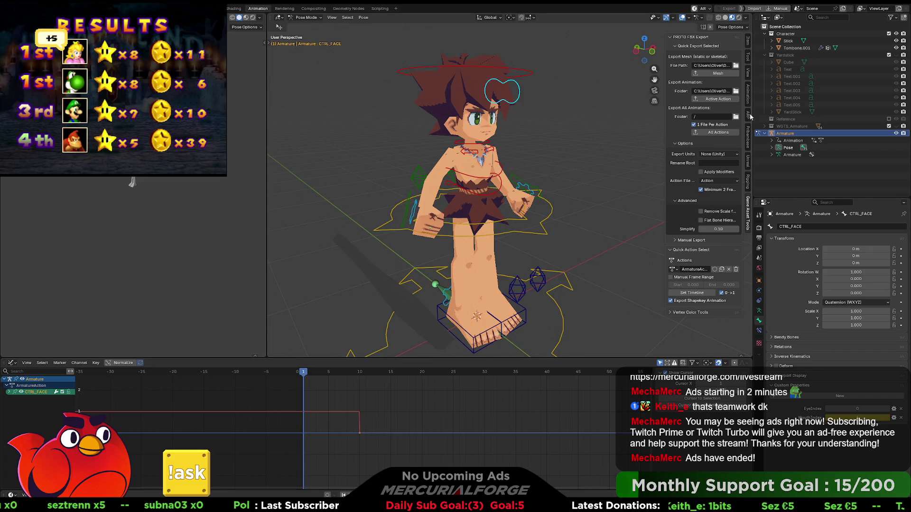
- Check the CTRL_FACE bone's EyeIndex and MouthIndex properties, return to Object Mode and select Tombone.001
click(748, 45)
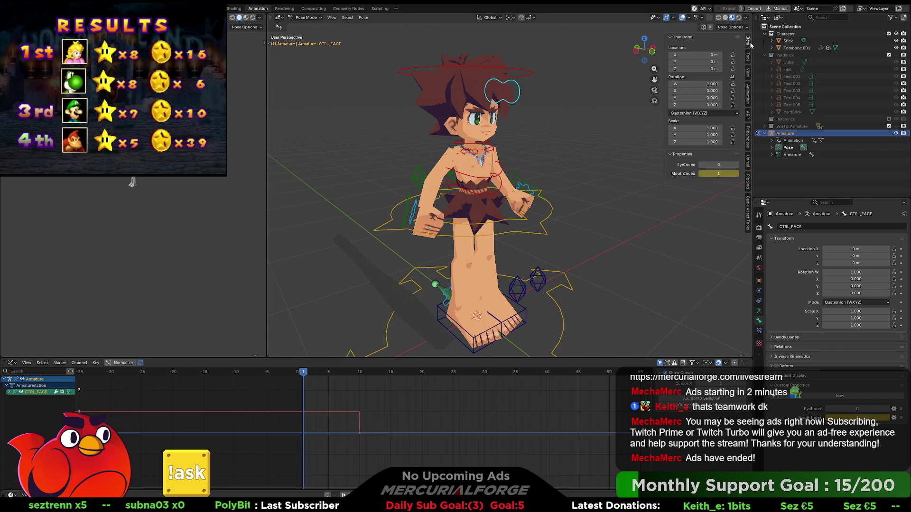
right_click(717, 163)
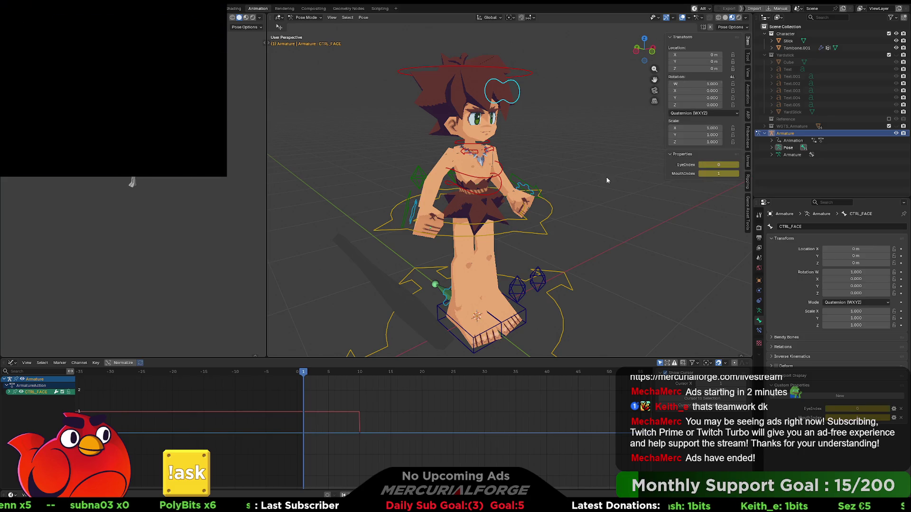
drag(305, 374, 304, 375)
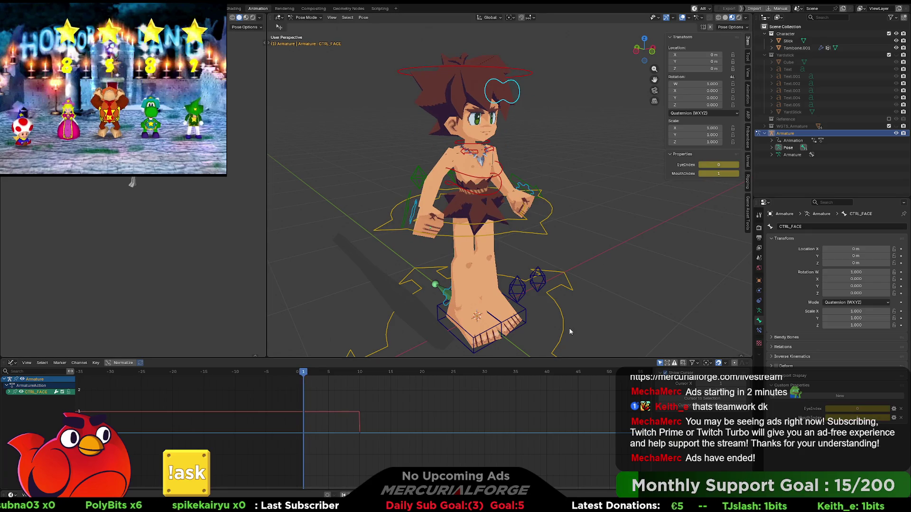
key(Tab)
key(Tab)
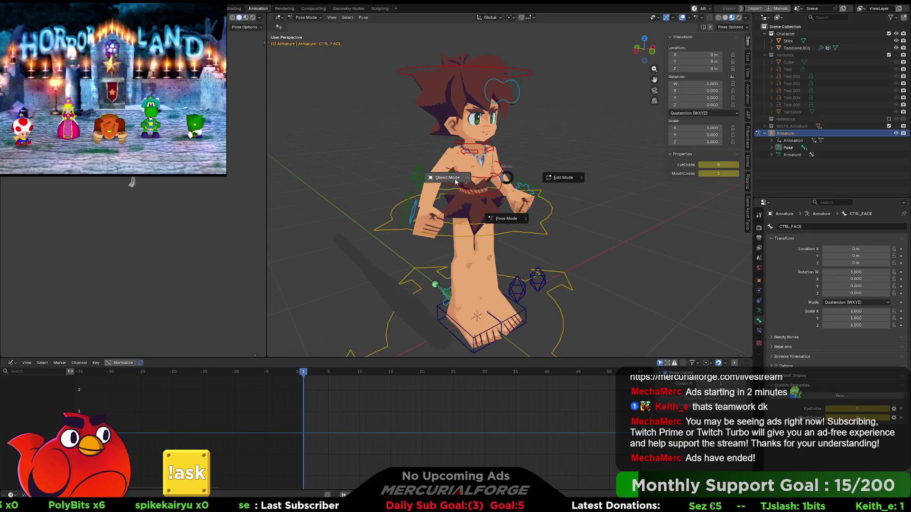
key(ctrl+Tab)
click(486, 152)
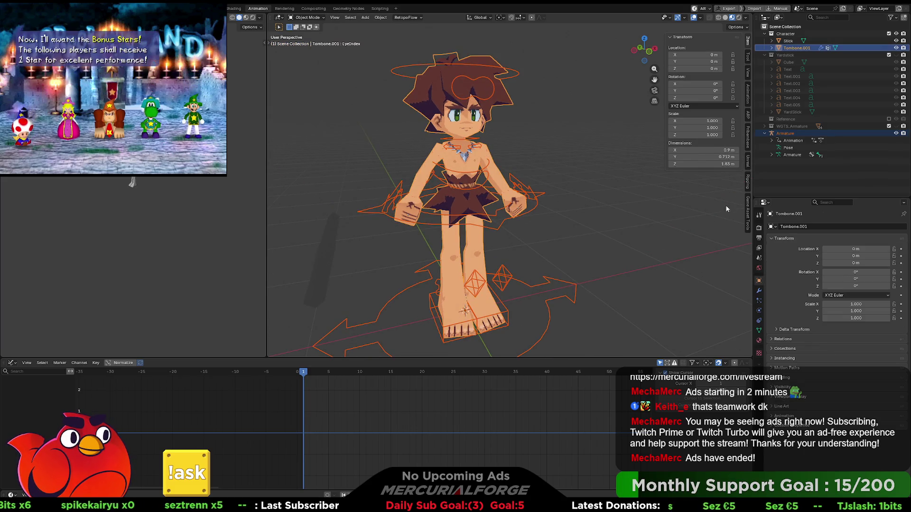
- Quick-export the Tombone.001 mesh and the Armature's active action, then switch to Unreal Engine
click(748, 212)
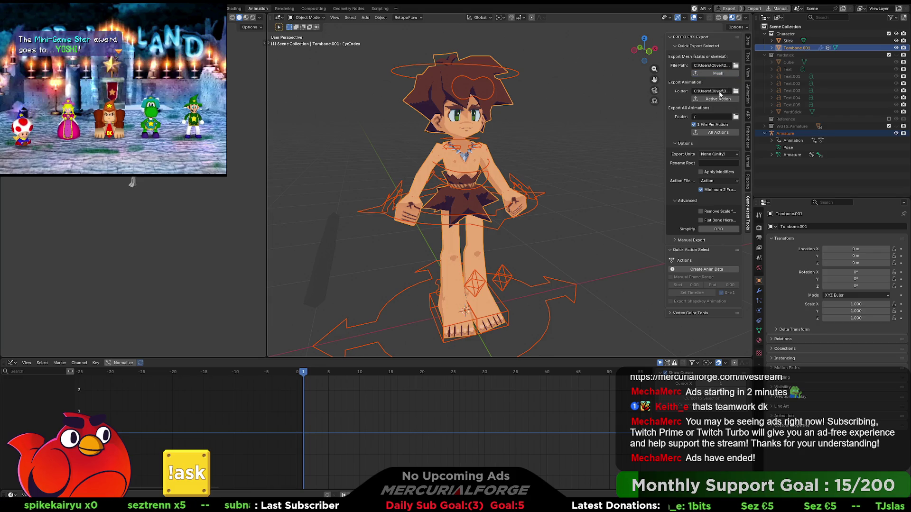
click(718, 98)
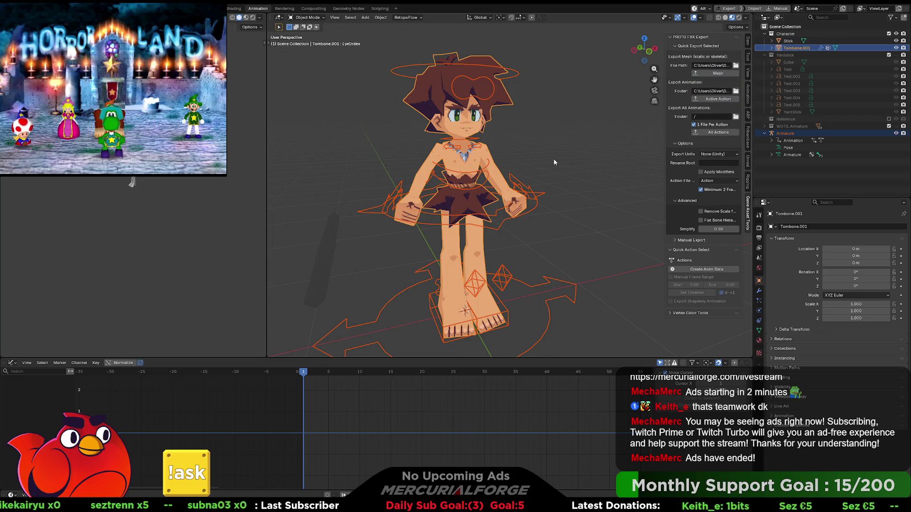
click(517, 158)
click(492, 170)
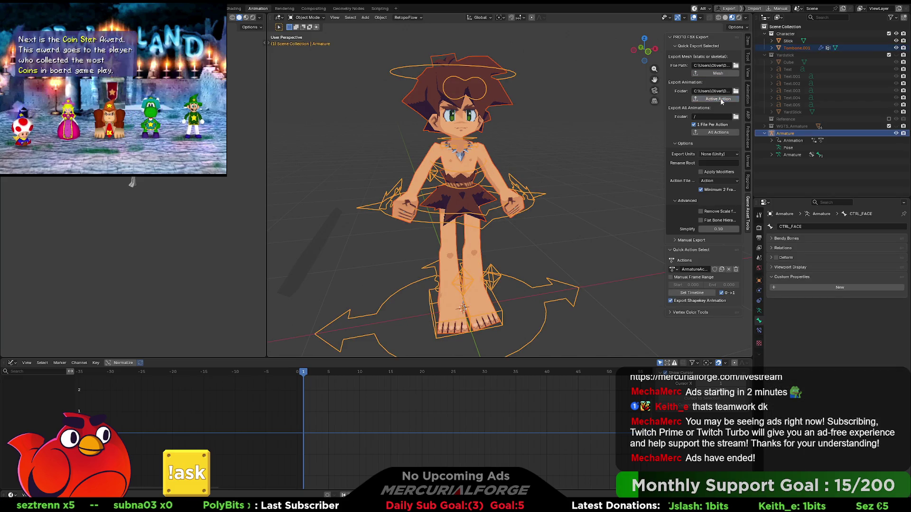
key(alt+Tab)
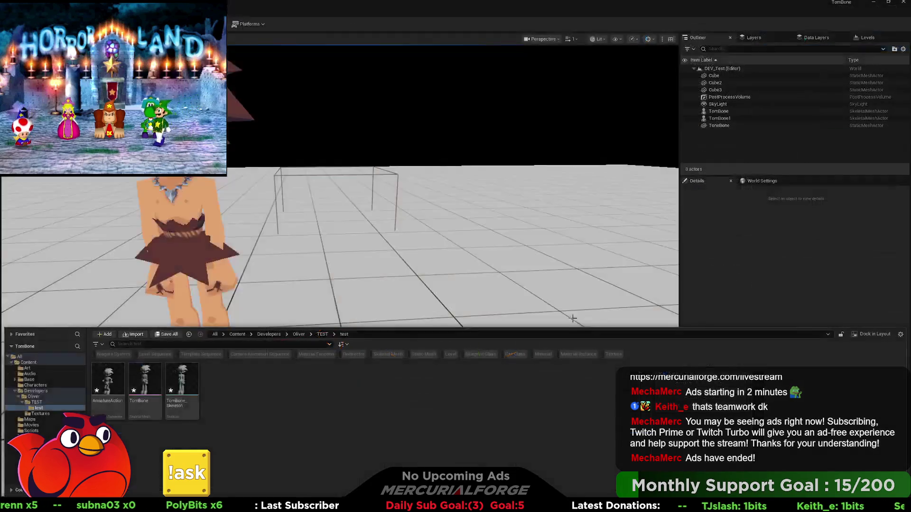
- Remove the three imported assets from the test folder and deselect the TomBone mesh and skeleton
click(109, 384)
shift+click(178, 385)
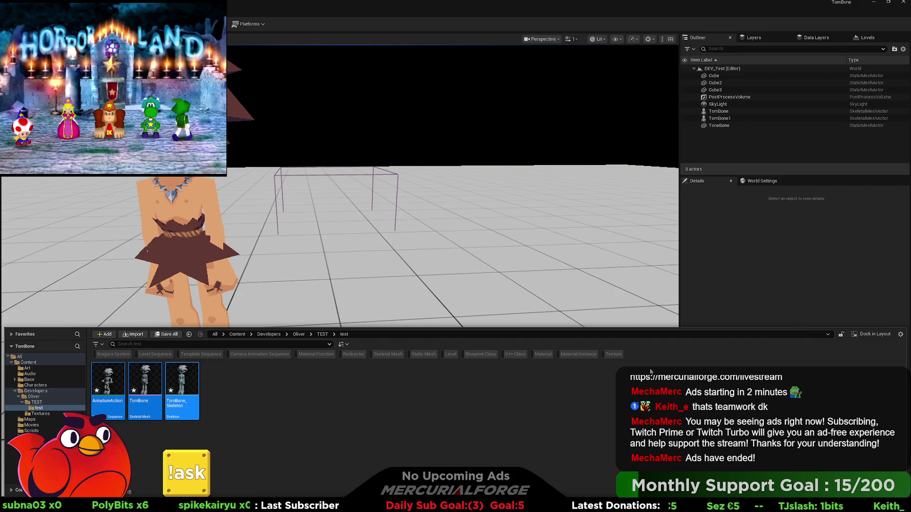
key(Delete)
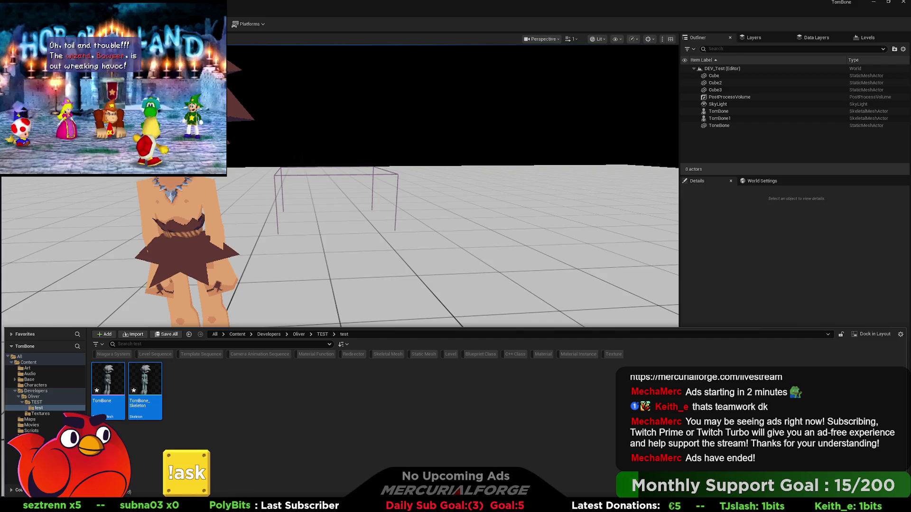
click(548, 387)
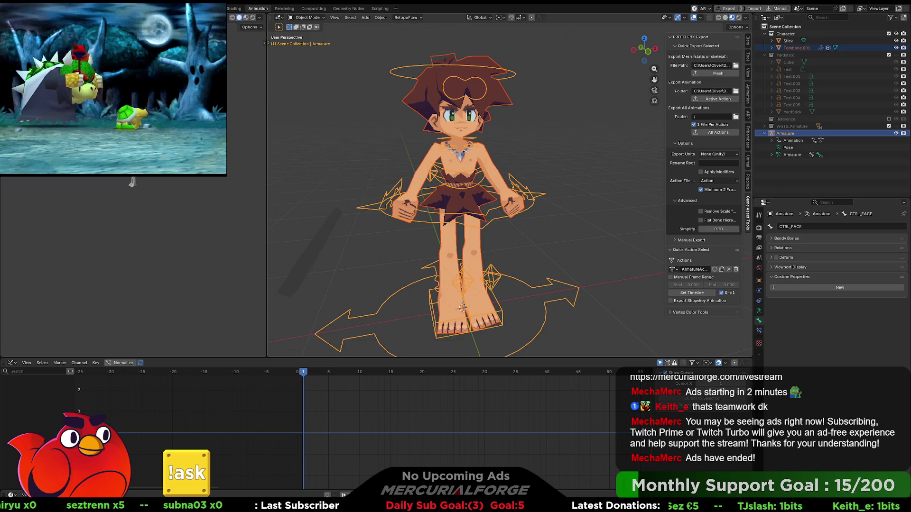
- Back in Blender, enable Export Shapekey Animation in the Quick Export panel
key(alt+Tab)
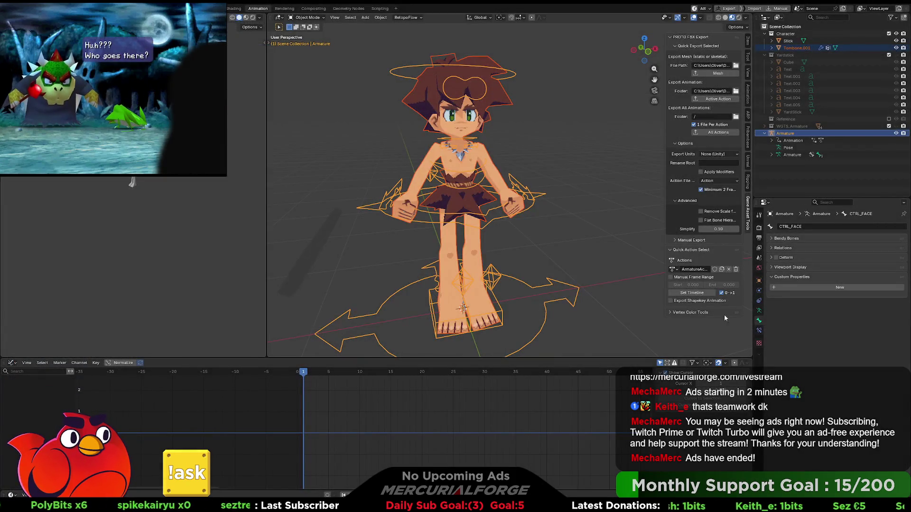
click(670, 301)
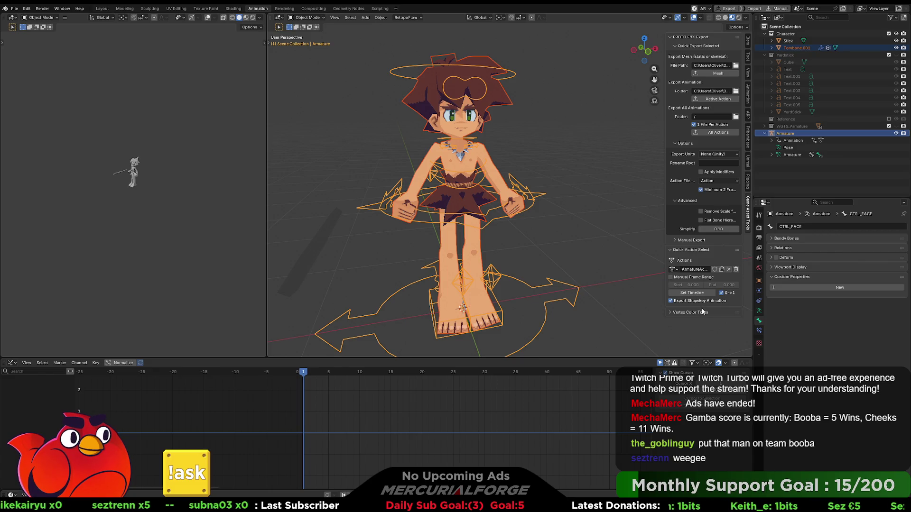
- Show the armature's data properties and try selecting the Tombone.001 mesh and armature
click(759, 310)
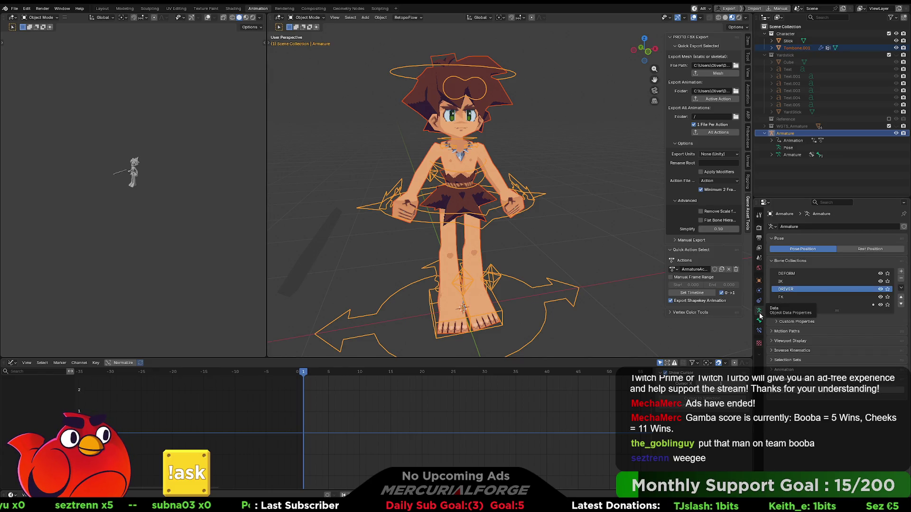
click(487, 153)
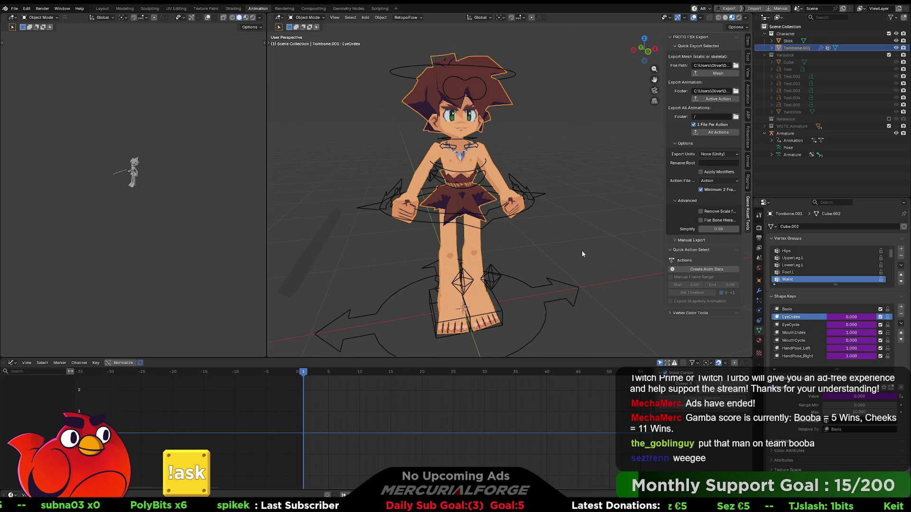
middle_drag(581, 254, 591, 248)
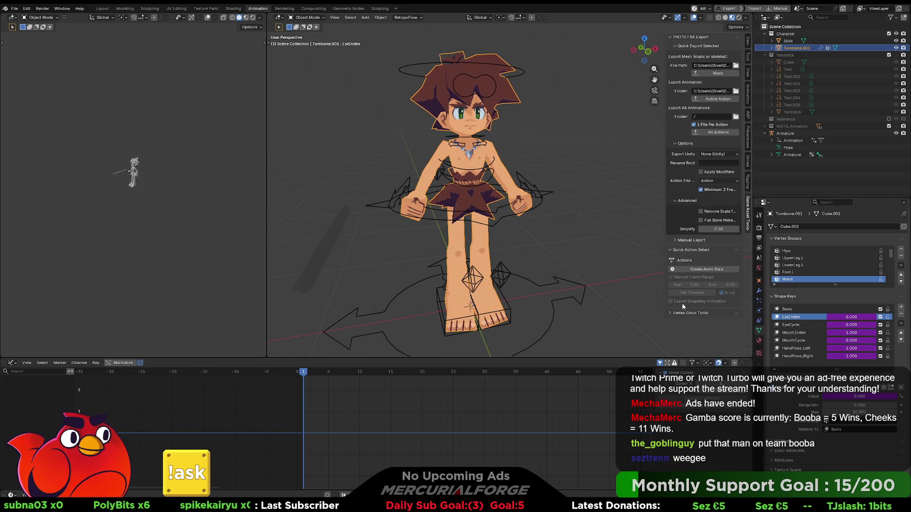
click(527, 182)
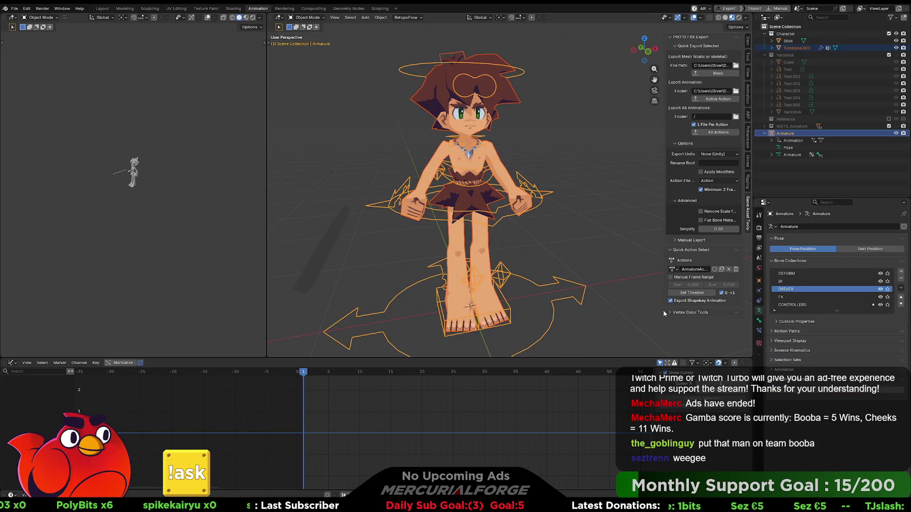
click(606, 224)
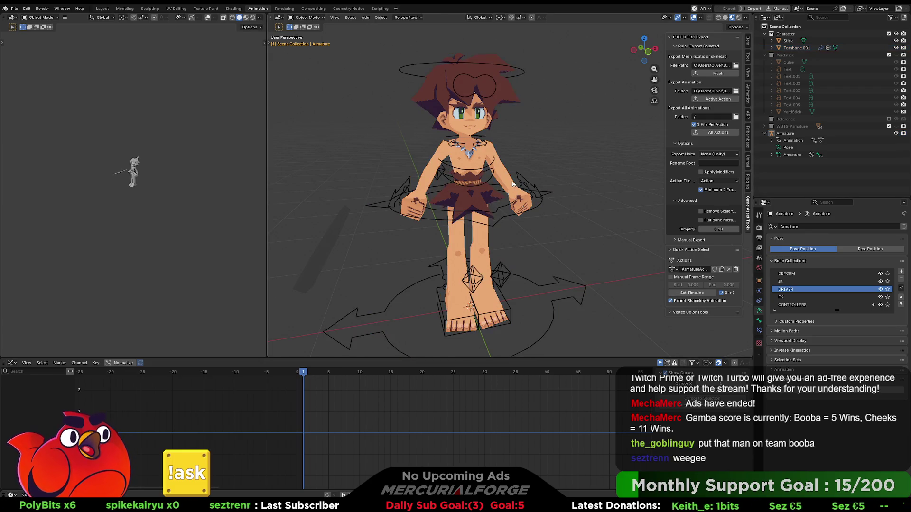
- Select the armature and Shift-add the Tombone.001 mesh so both are selected together
click(516, 166)
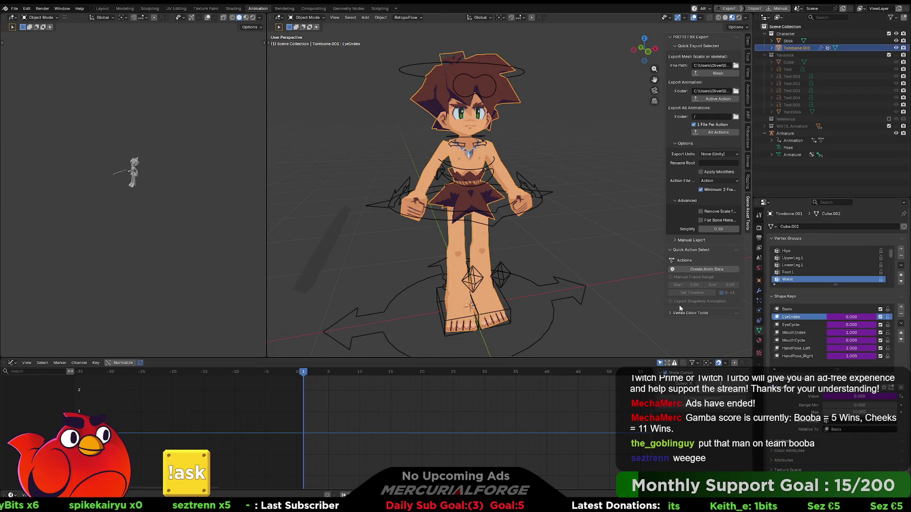
click(519, 181)
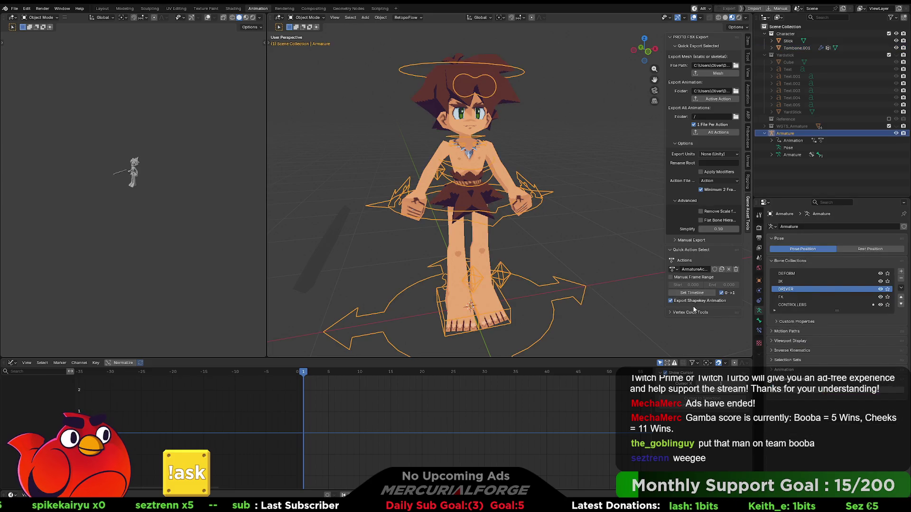
shift+click(502, 169)
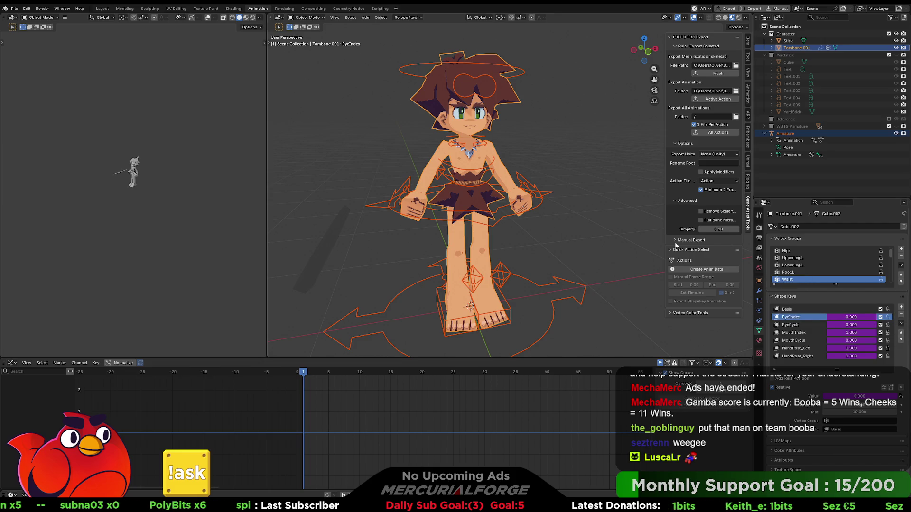
- Keep only the mesh selected, show its material settings and switch to the Shading workspace
click(503, 155)
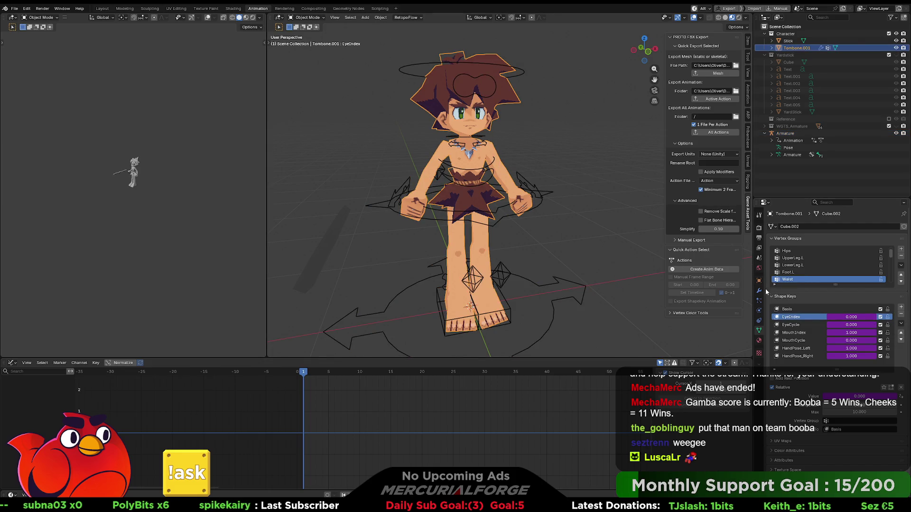
click(759, 345)
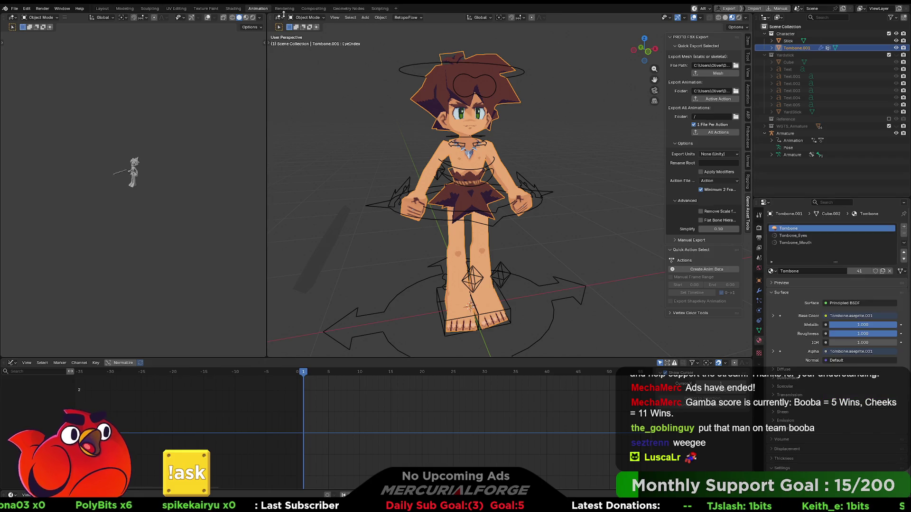
click(284, 8)
click(234, 8)
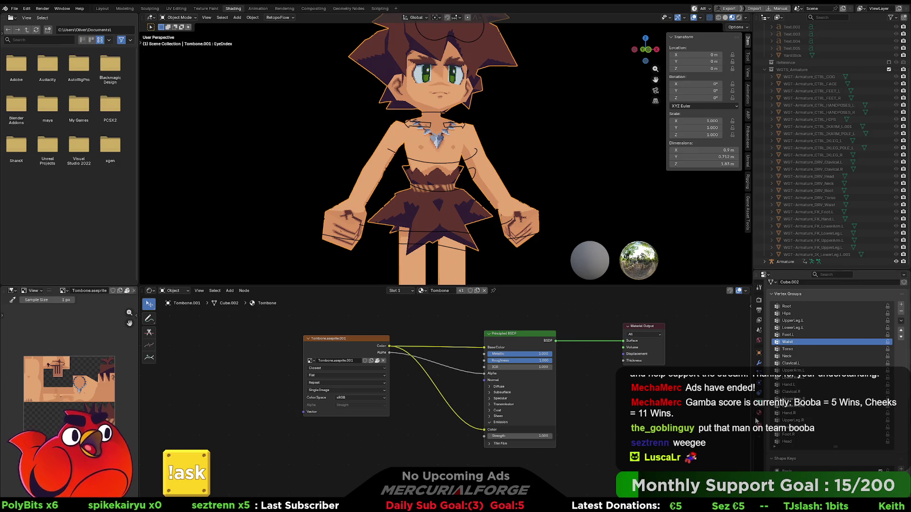
- Inspect the Tombone_Eyes CurrentIndex driver and copy its EyeIndex bone path
click(759, 413)
click(795, 291)
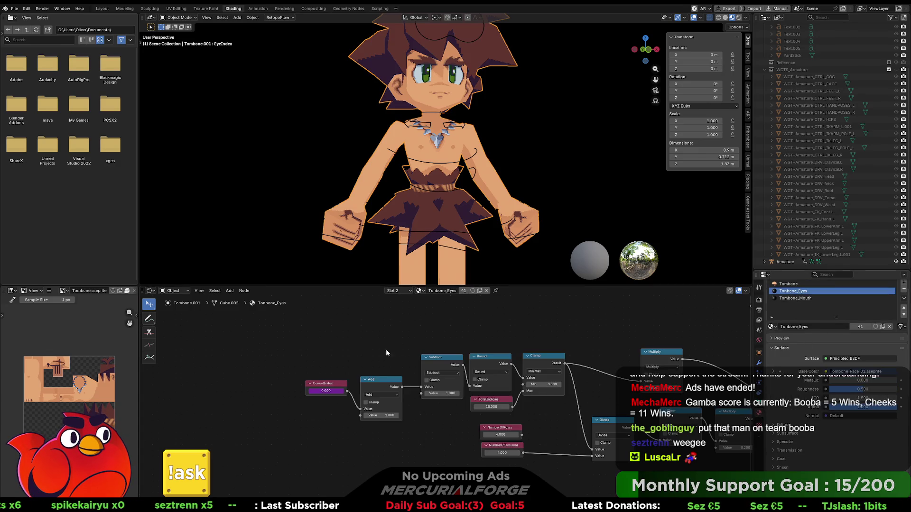
right_click(292, 389)
click(281, 380)
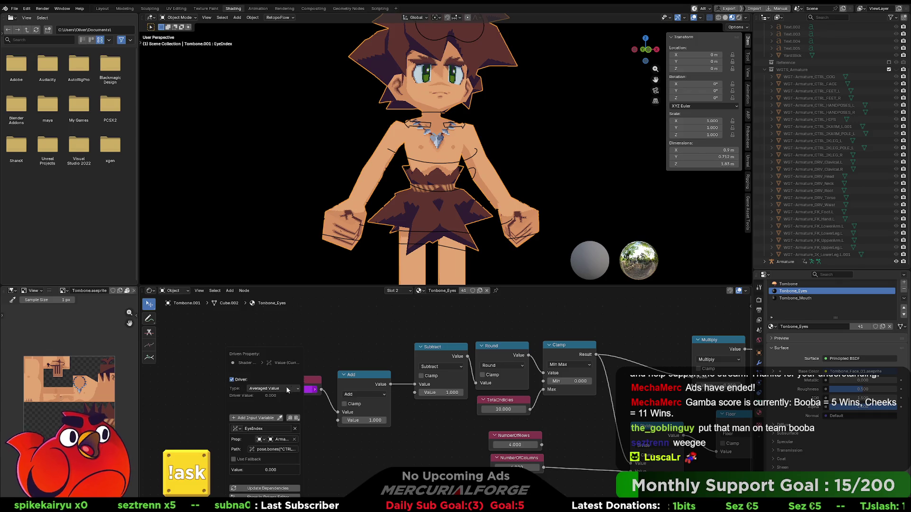
mouse_move(272, 350)
mouse_down()
mouse_move(456, 339)
mouse_move(456, 257)
mouse_up()
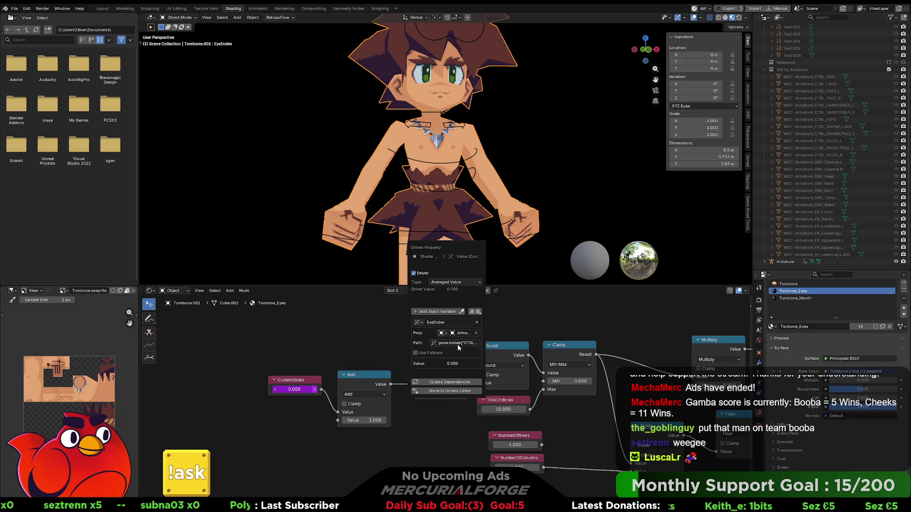
key(Return)
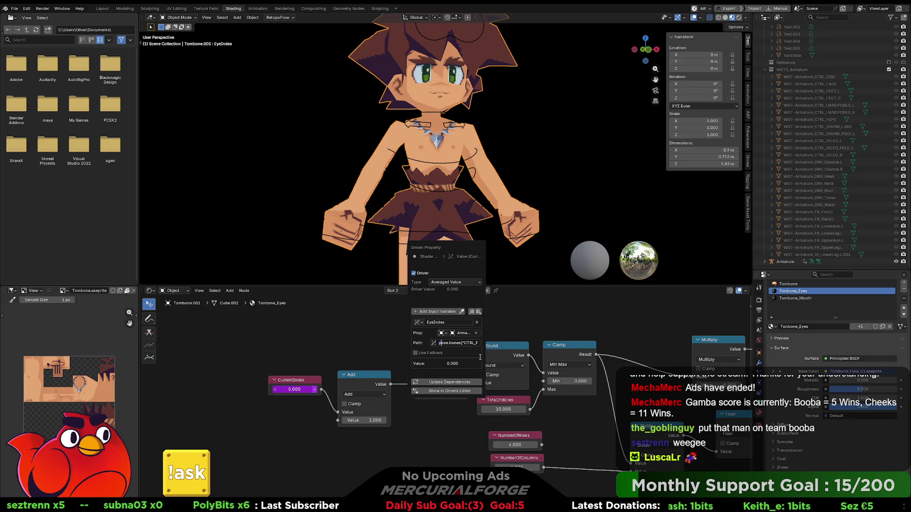
key(Return)
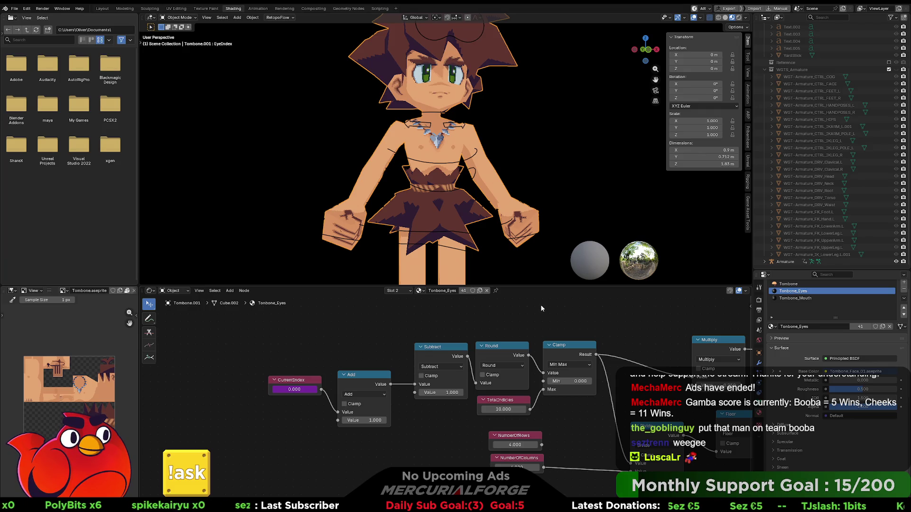
- Switch the node tree to the Tombone_Mouth material
click(791, 298)
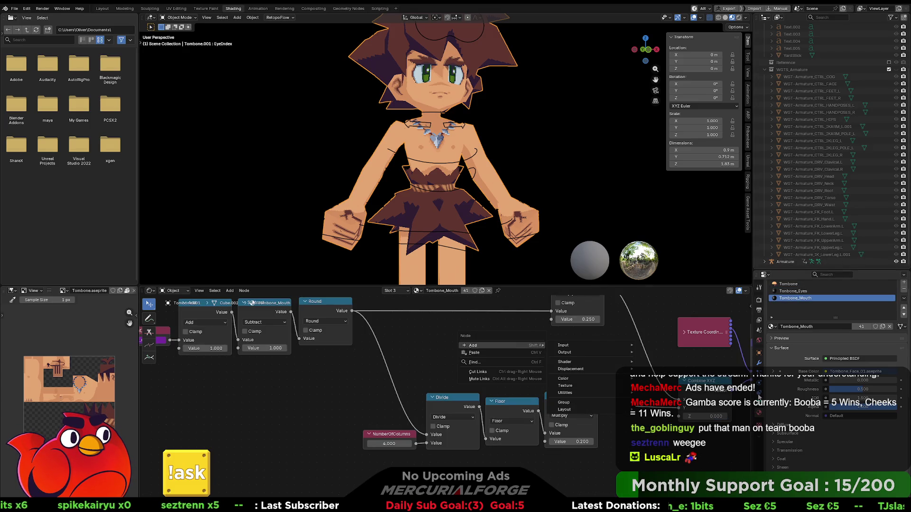
- Paste the copied bone path into the Tombone_Mouth CurrentIndex driver
middle_drag(412, 354, 666, 380)
right_click(393, 366)
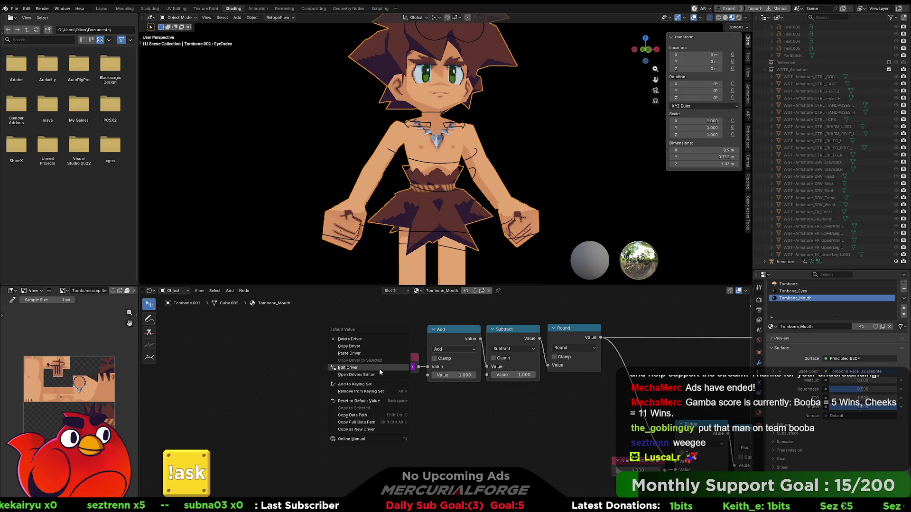
click(380, 368)
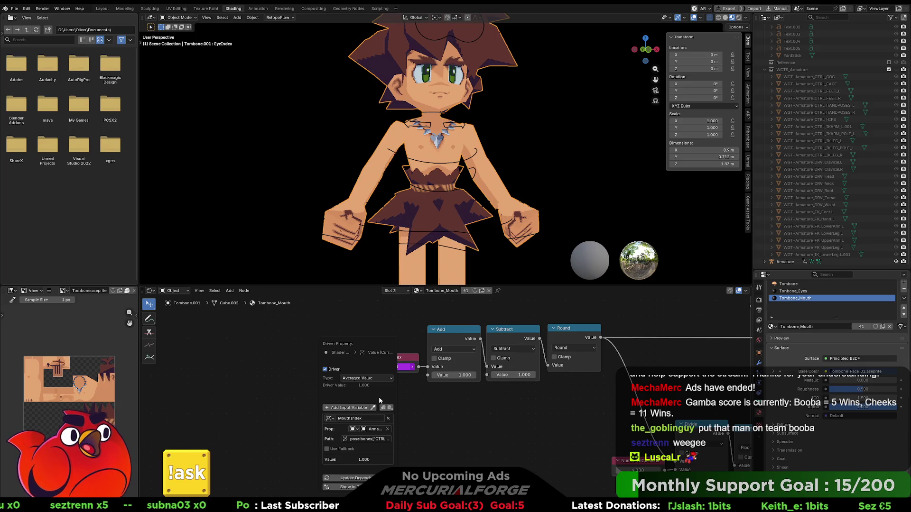
click(361, 440)
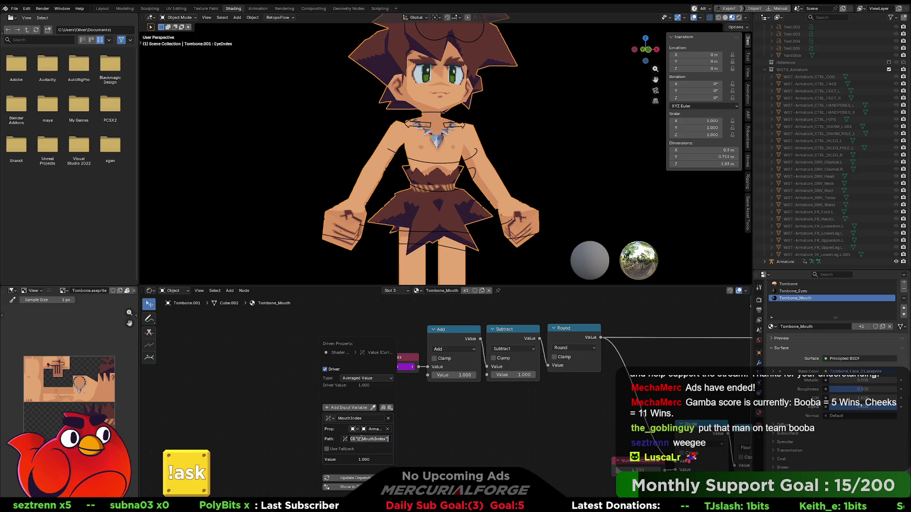
key(ctrl+v)
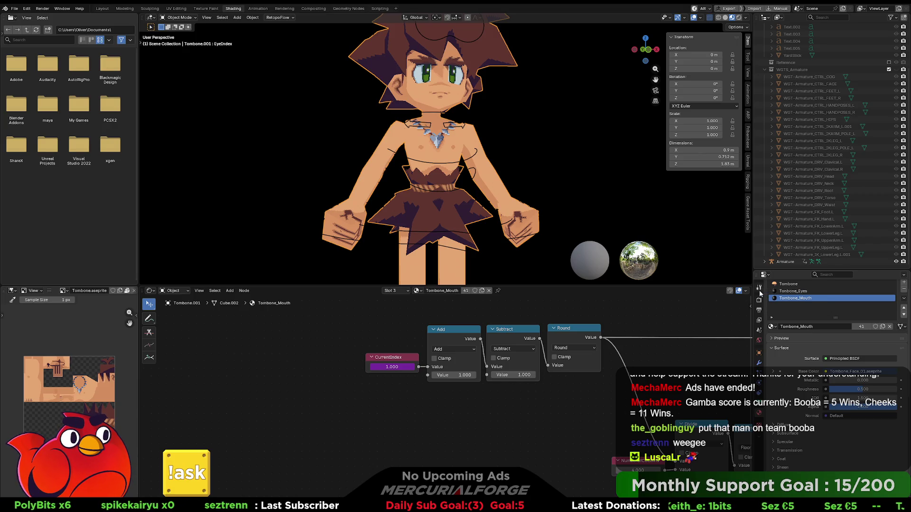
- Remove the CurrentIndex drivers from the Tombone_Mouth and Tombone_Eyes materials, then go to Modeling
right_click(389, 364)
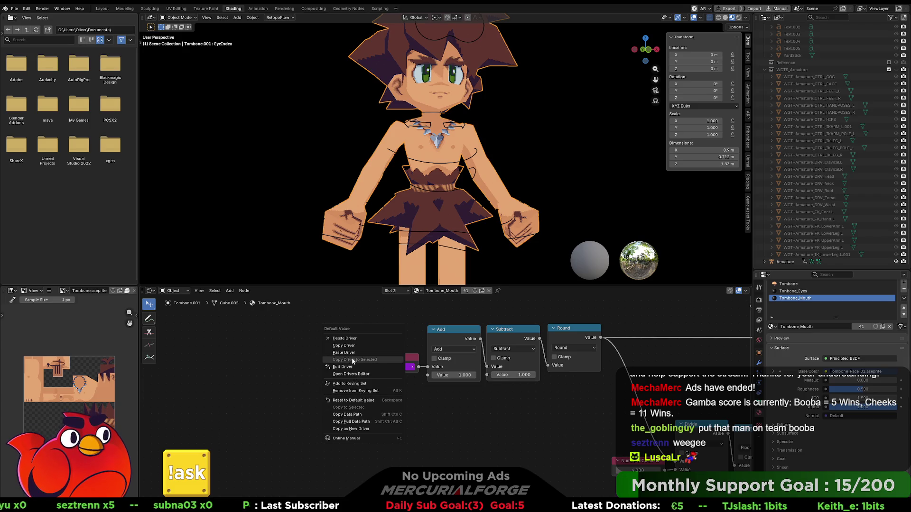
click(355, 340)
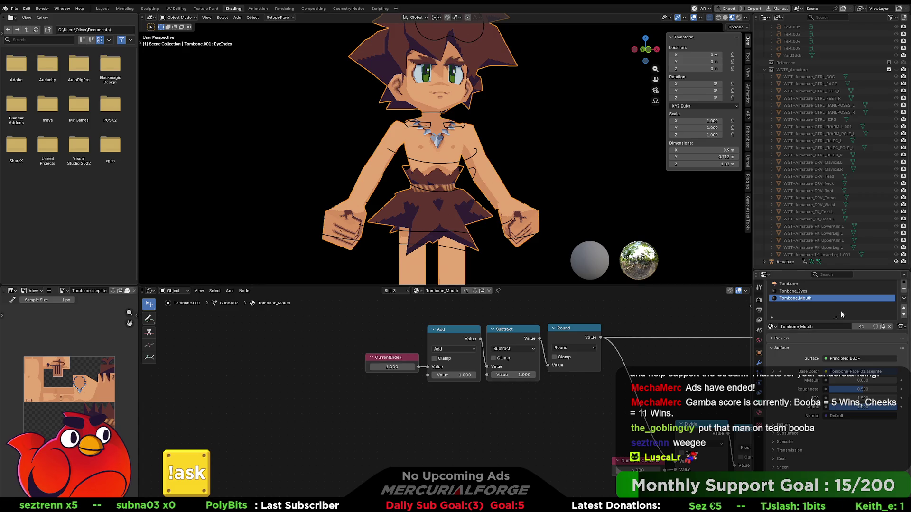
click(819, 291)
right_click(297, 388)
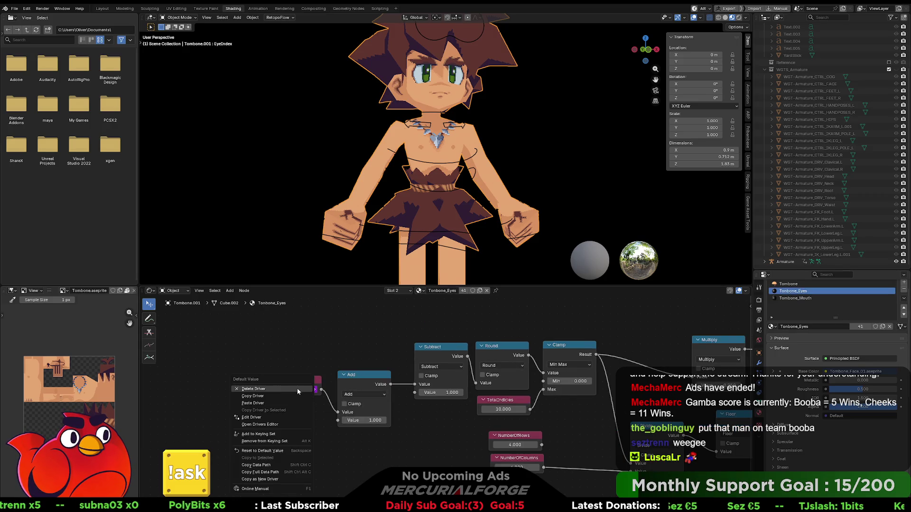
click(283, 389)
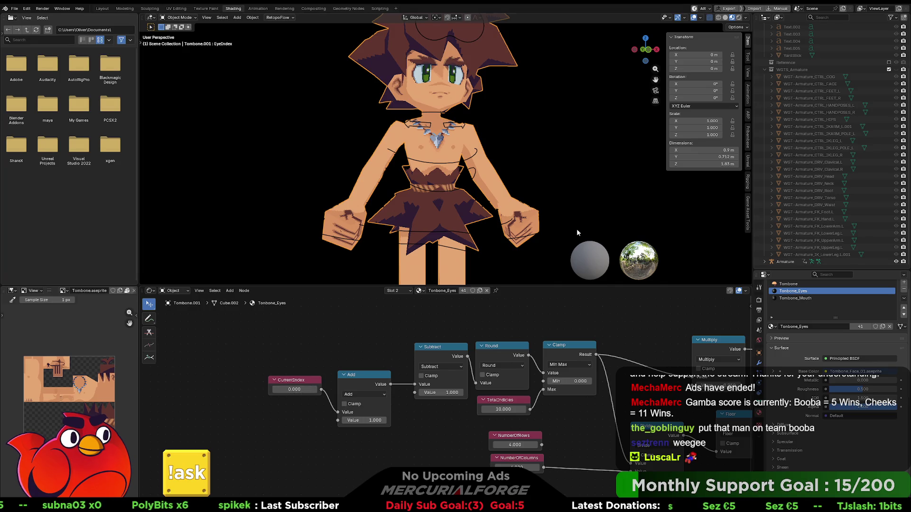
click(123, 8)
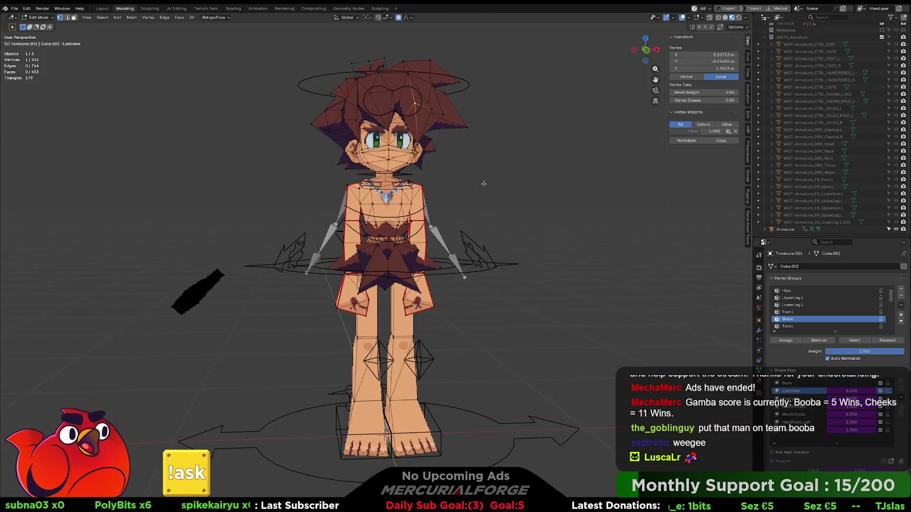
- Select mesh and armature, Quick Export with Active Action from Game Asset Tools, then switch to Unreal
click(442, 201)
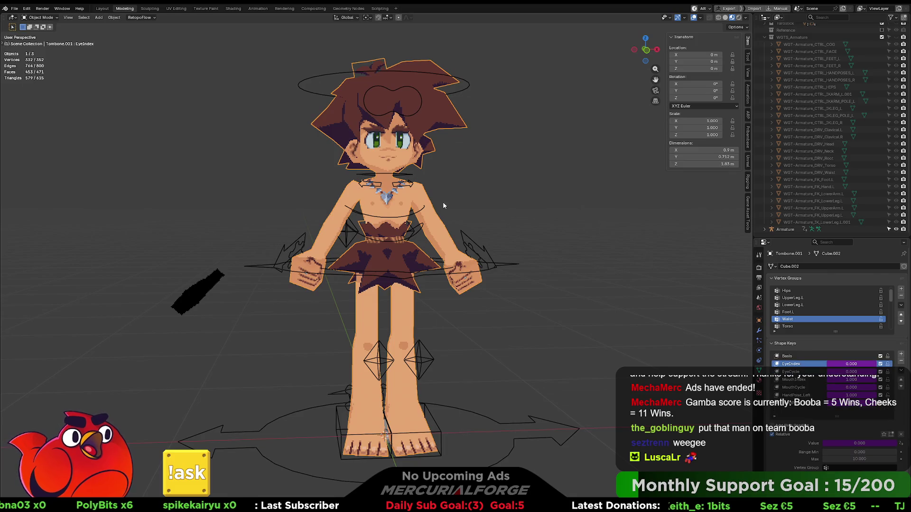
shift+click(465, 234)
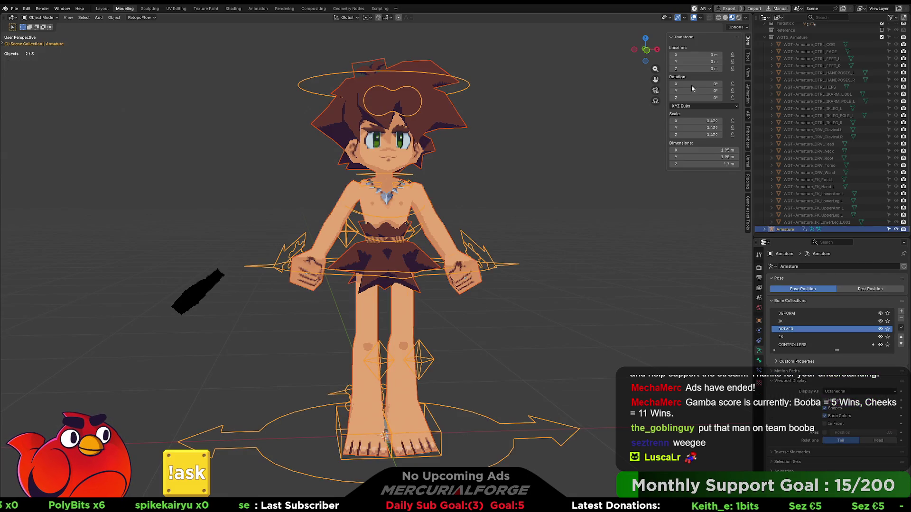
click(747, 211)
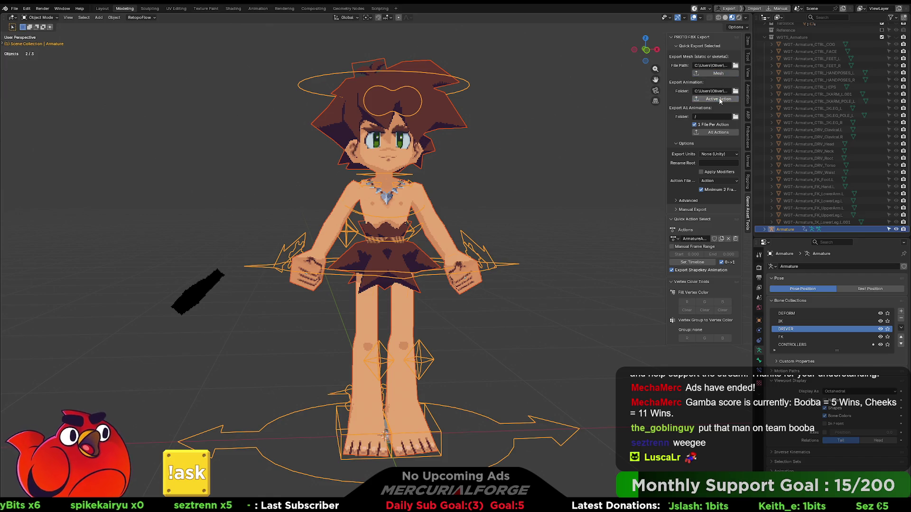
click(612, 151)
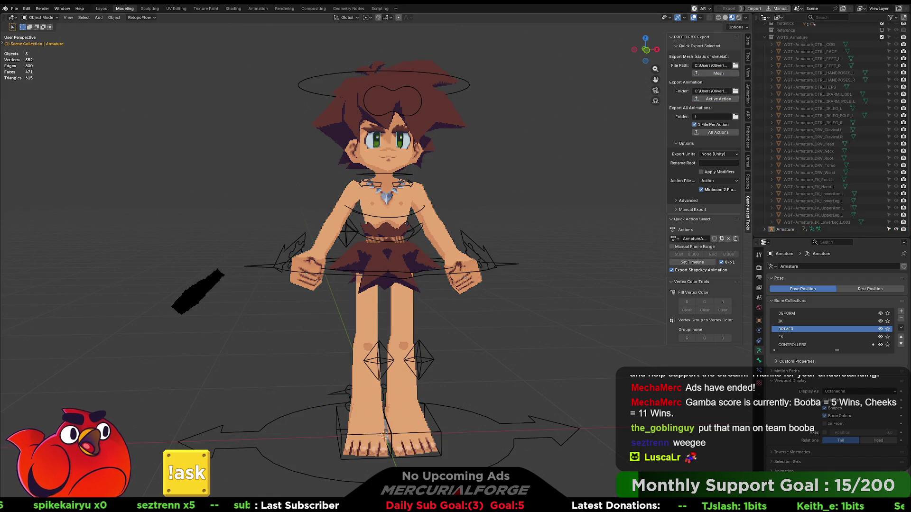
key(alt+Tab)
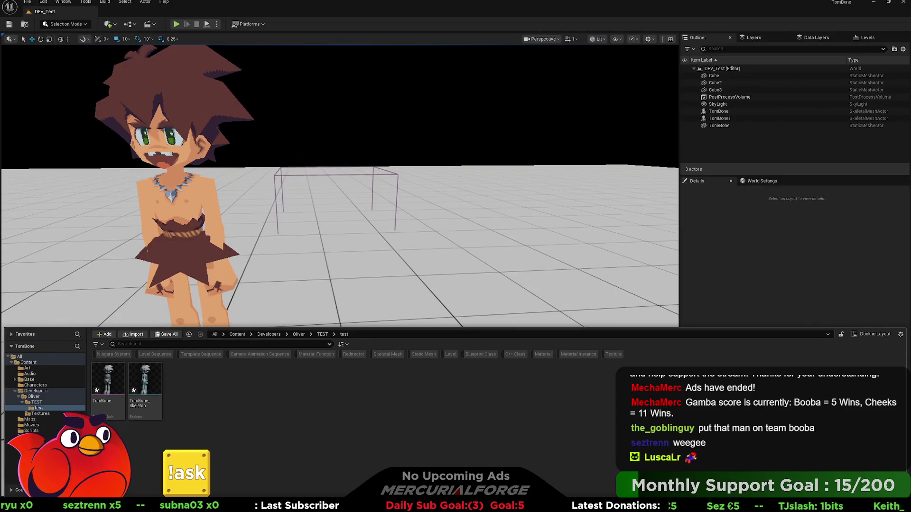
- Delete the TomBone and TomBone_Skeleton assets, undo to restore them, and return to Blender
click(108, 384)
shift+click(153, 378)
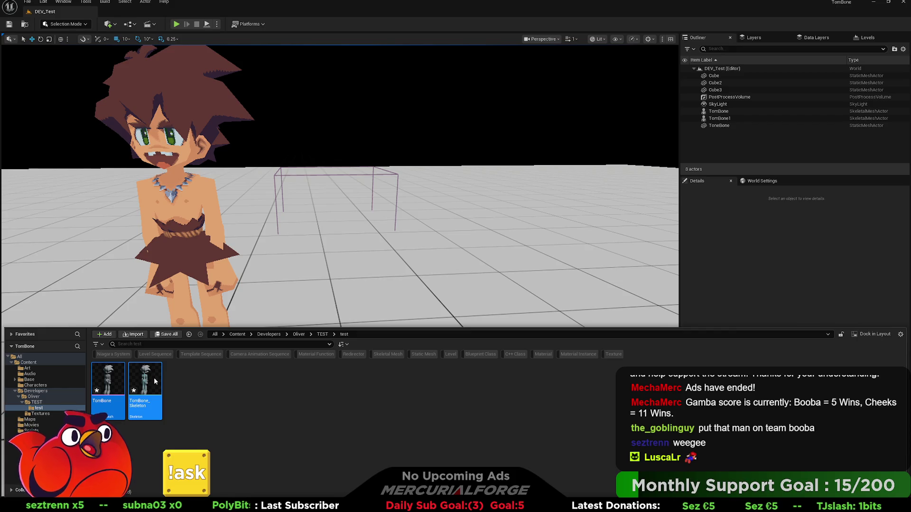
key(Delete)
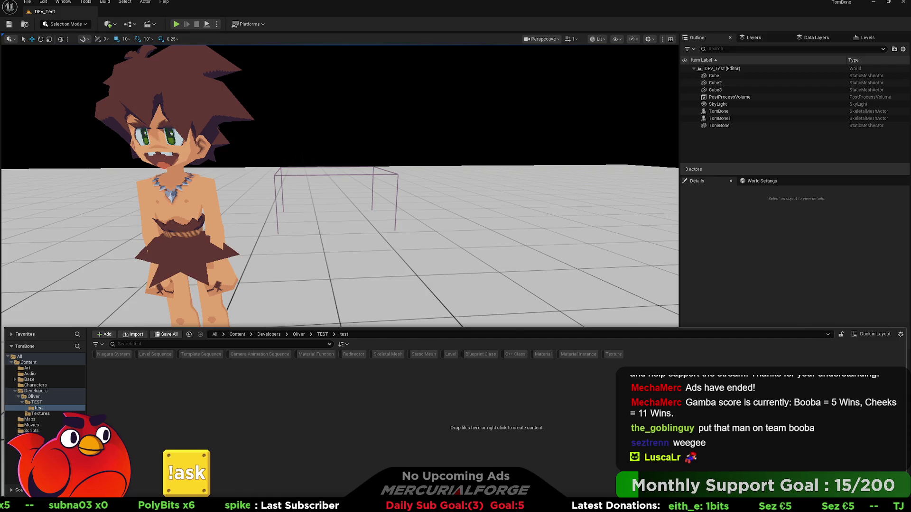
key(ctrl+z)
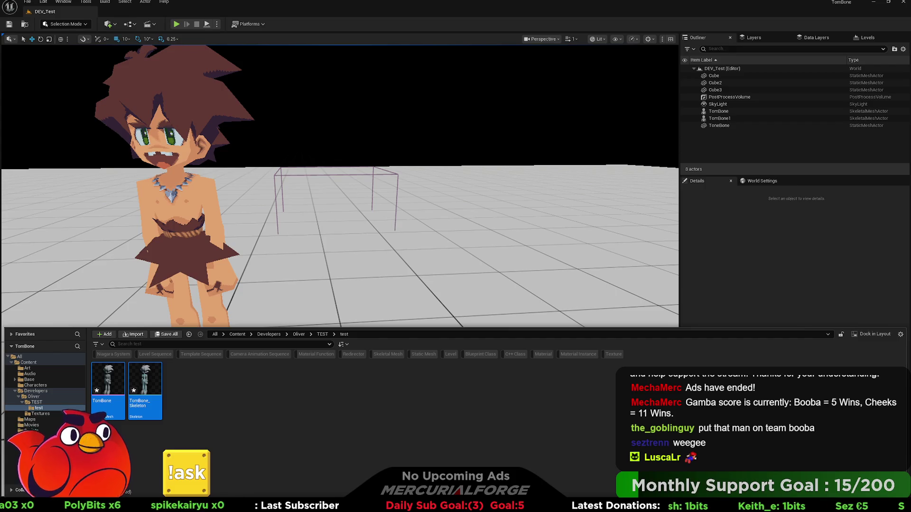
key(Escape)
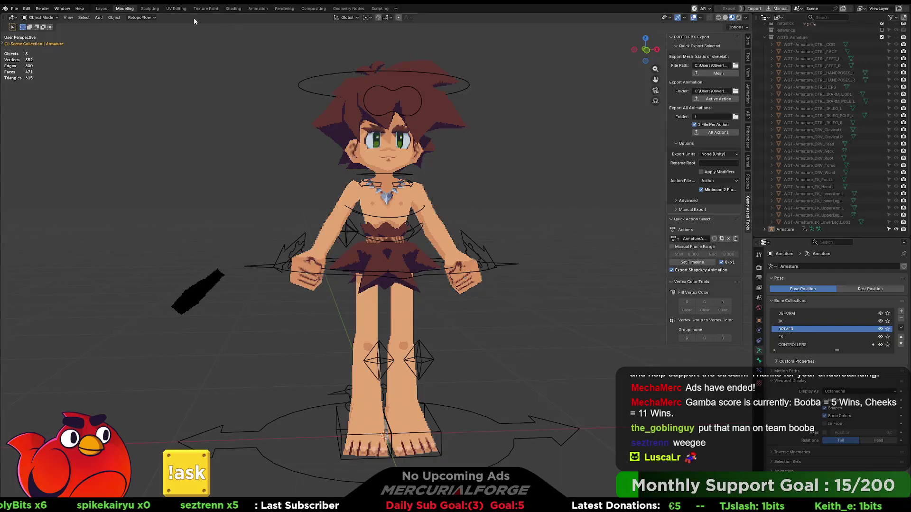
- Switch to Shading, return the armature to object mode and select the character mesh
click(235, 9)
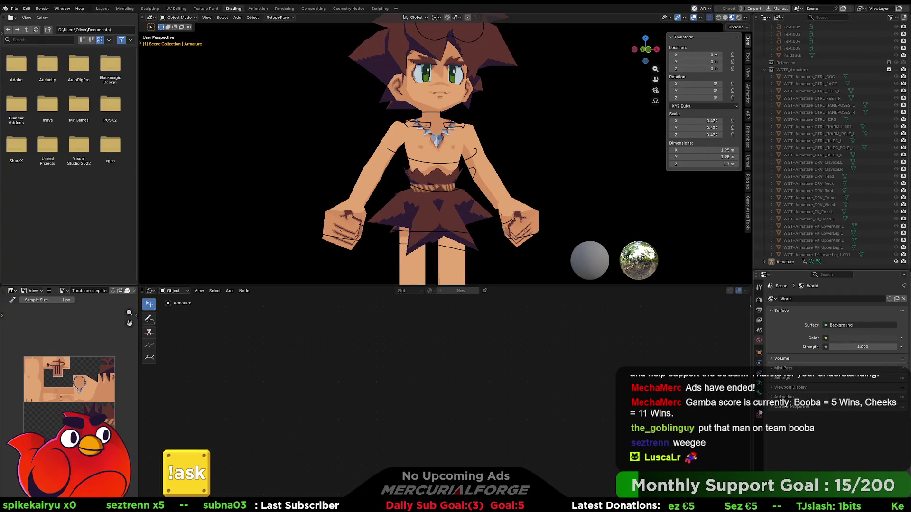
key(Tab)
key(ctrl+Tab)
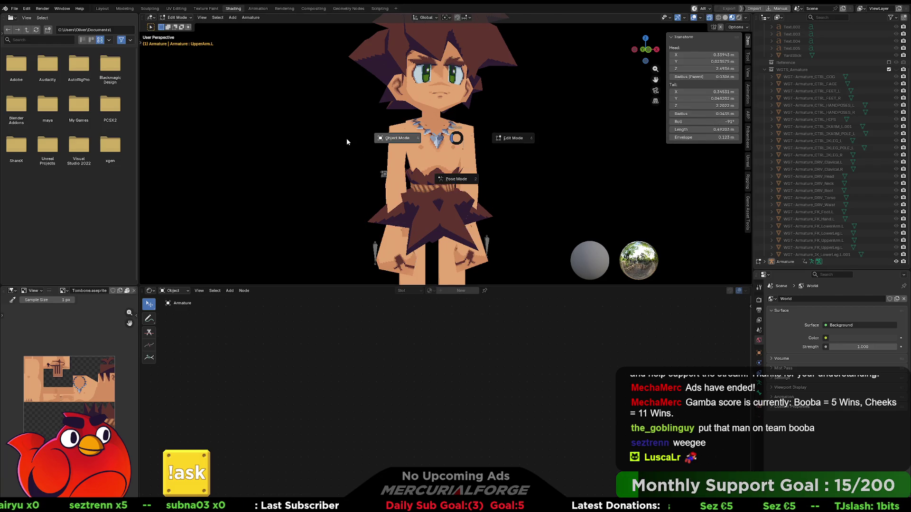
click(346, 139)
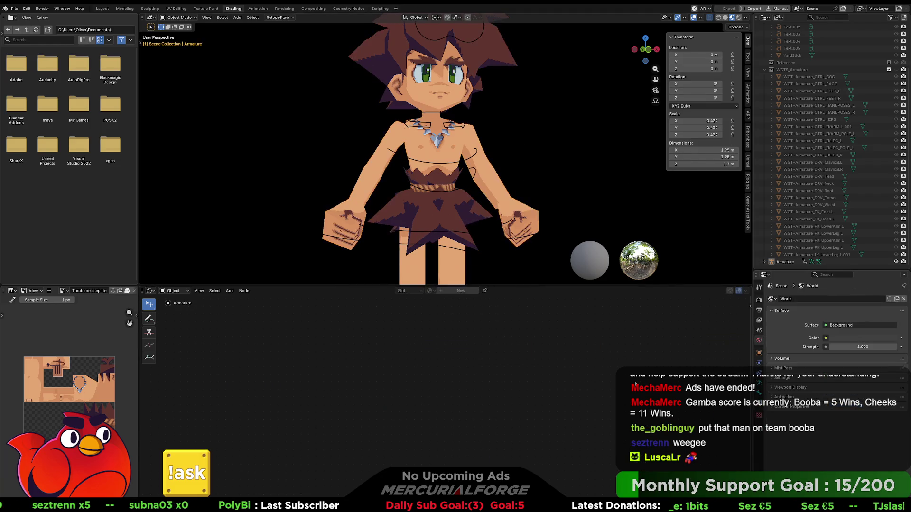
click(427, 186)
key(Tab)
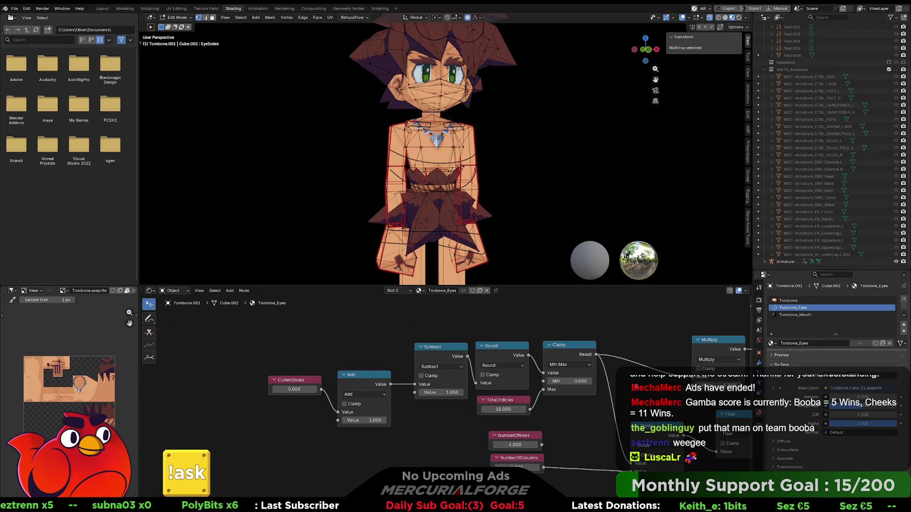
key(Tab)
- Show the Tonbone_Mouth material nodes alongside the mesh's data properties with shape keys
click(794, 315)
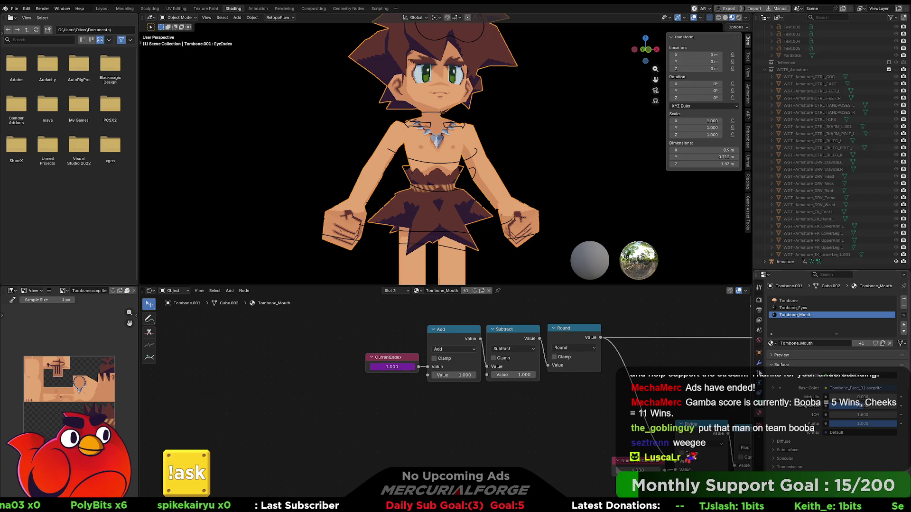
click(760, 402)
scroll(809, 395, down, 3)
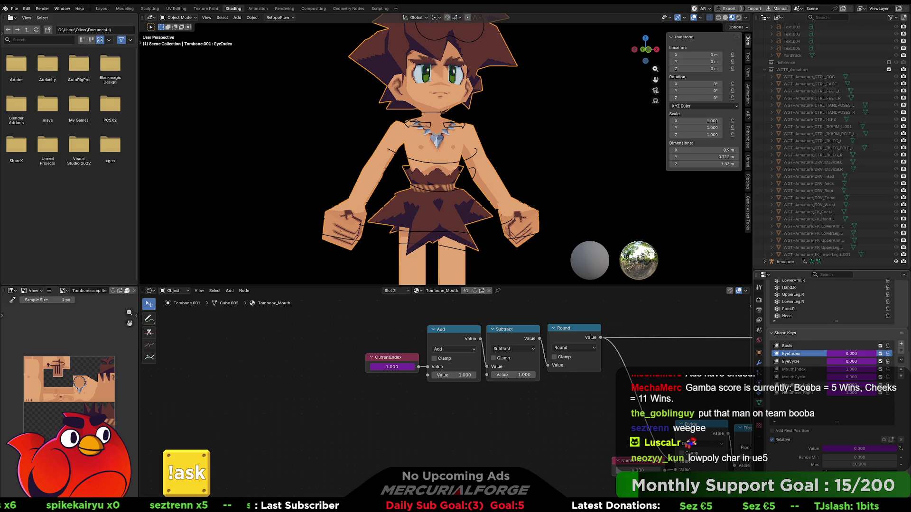
- Inspect the EyeIndex and EyeCycle shape key driver expressions without changing them
right_click(843, 353)
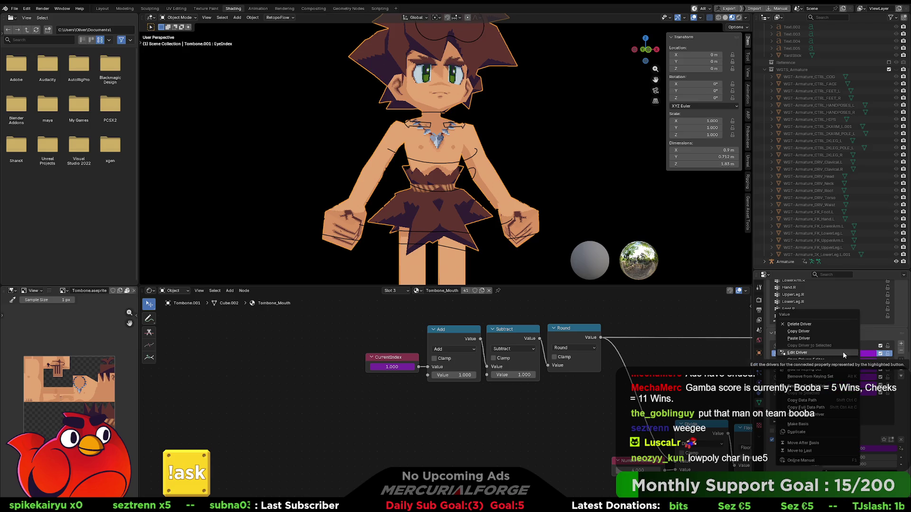
click(843, 352)
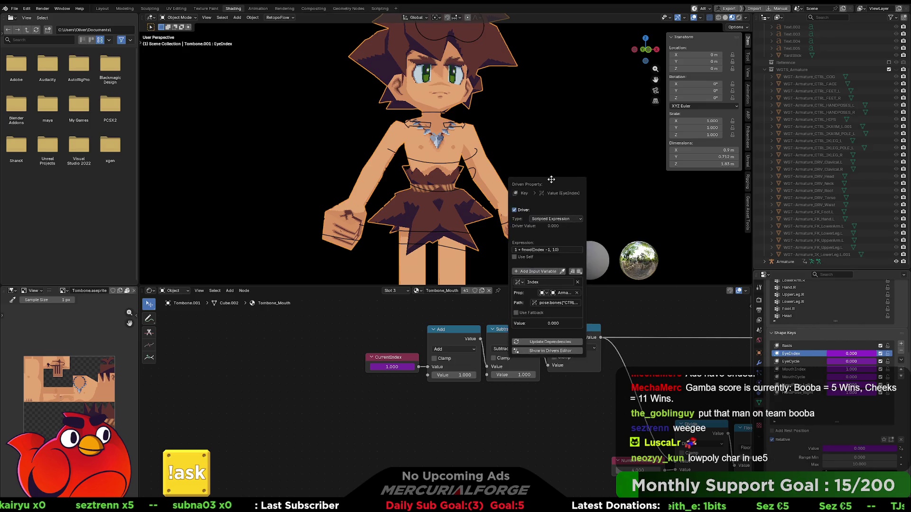
drag(551, 180, 548, 177)
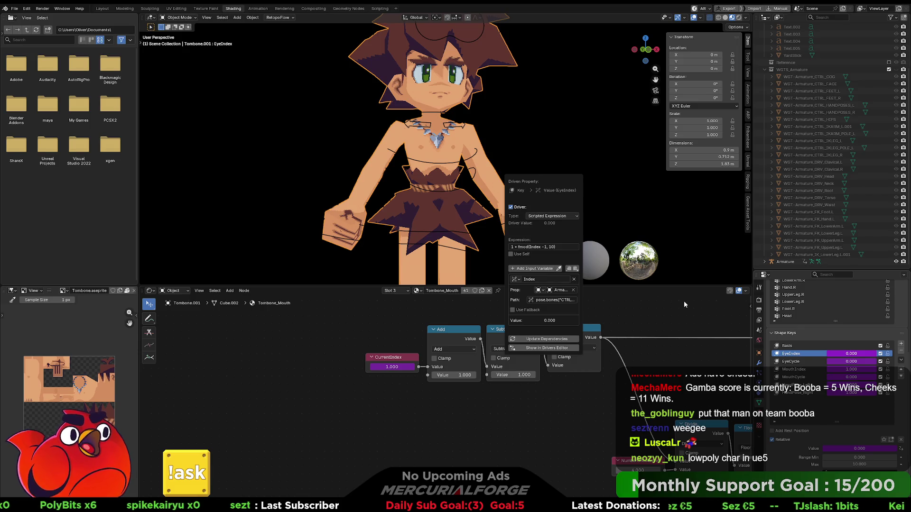
right_click(841, 361)
click(840, 360)
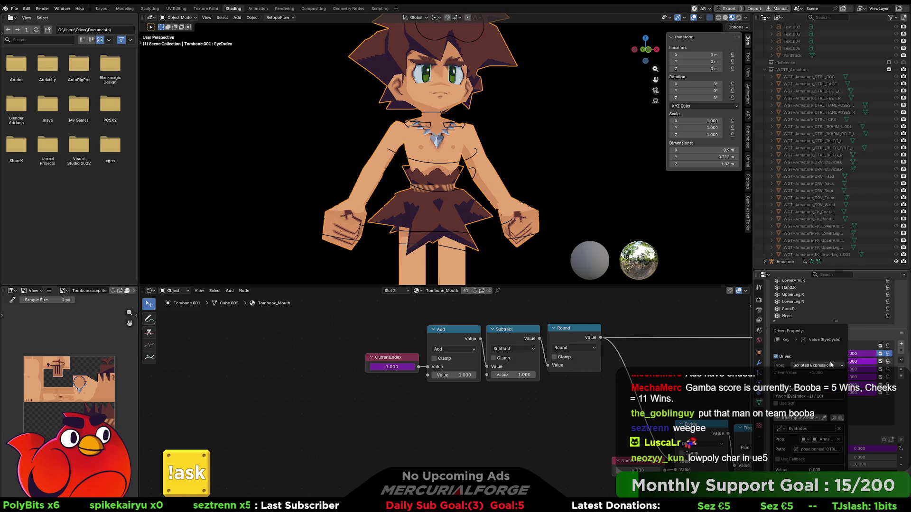
drag(782, 338, 556, 167)
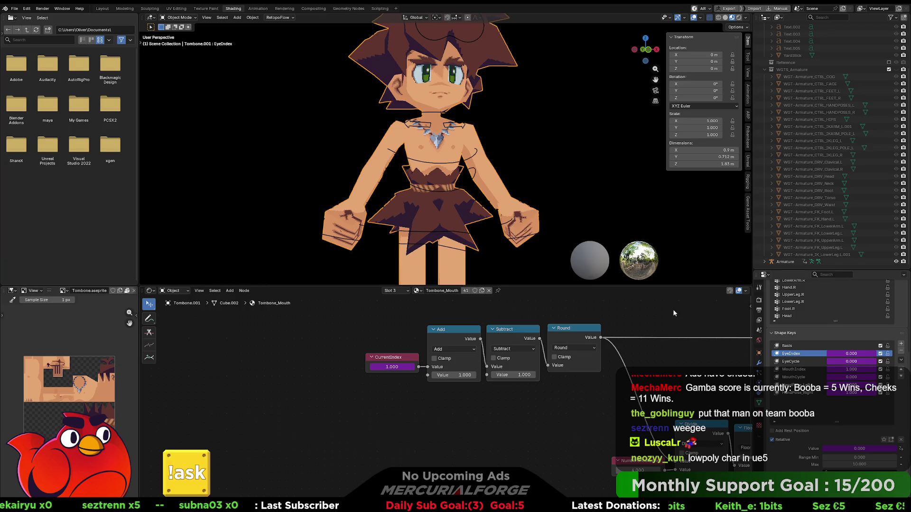
- Inspect the hand pose shape key drivers, then return to the Modeling workspace
right_click(843, 394)
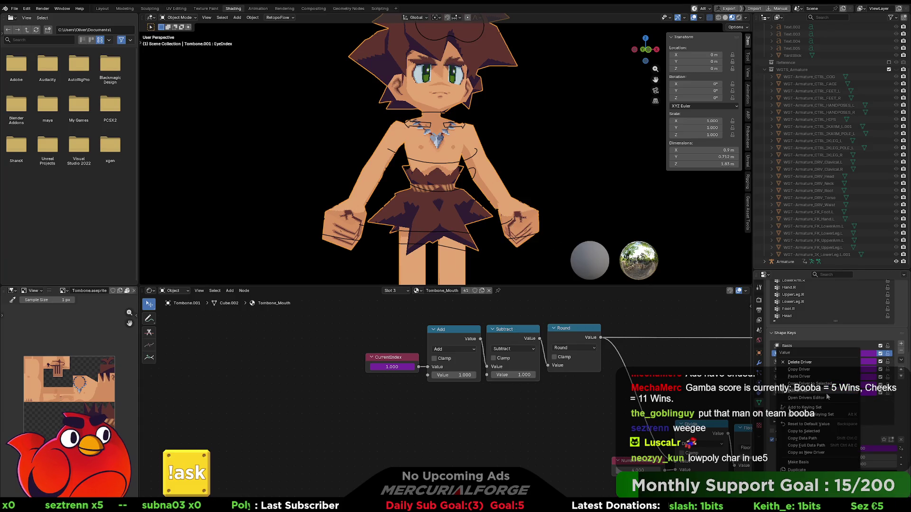
click(843, 392)
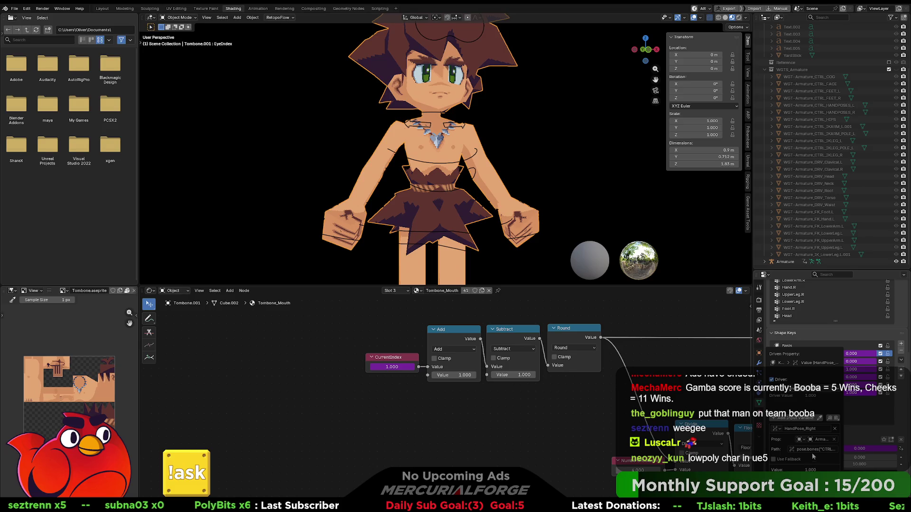
right_click(855, 390)
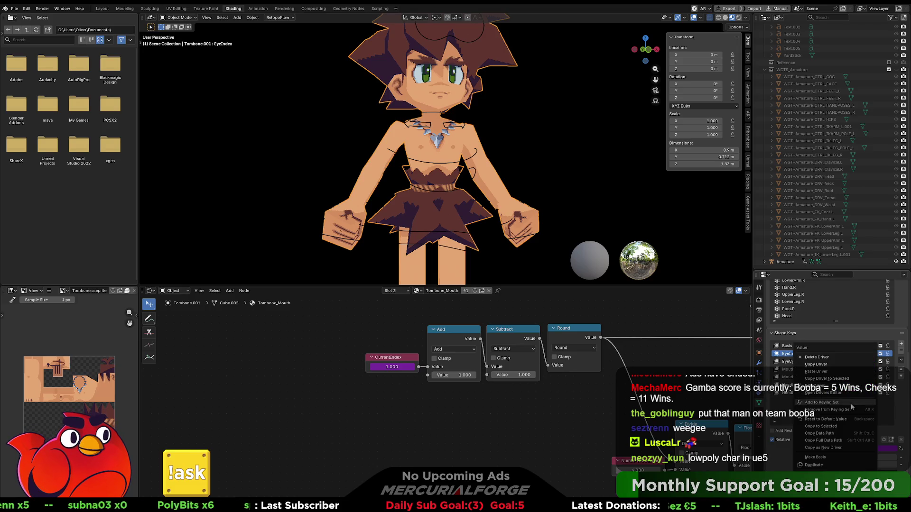
click(840, 387)
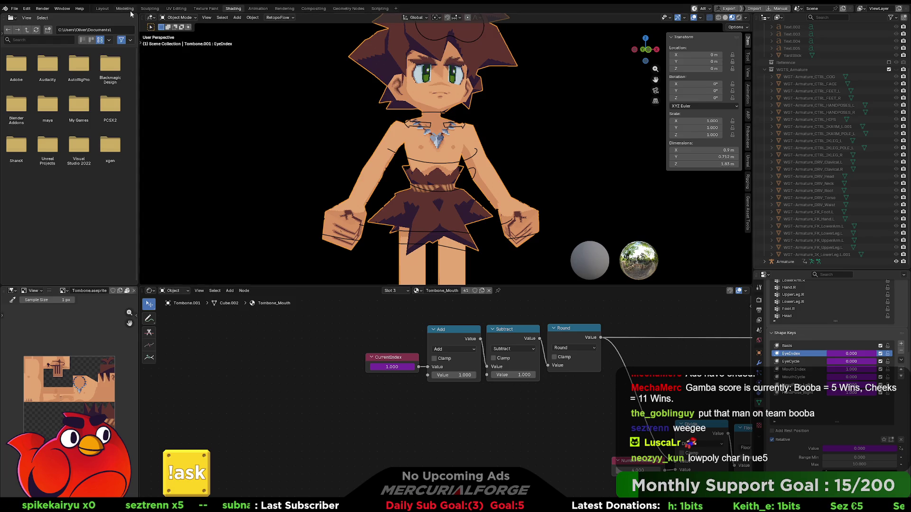
click(128, 9)
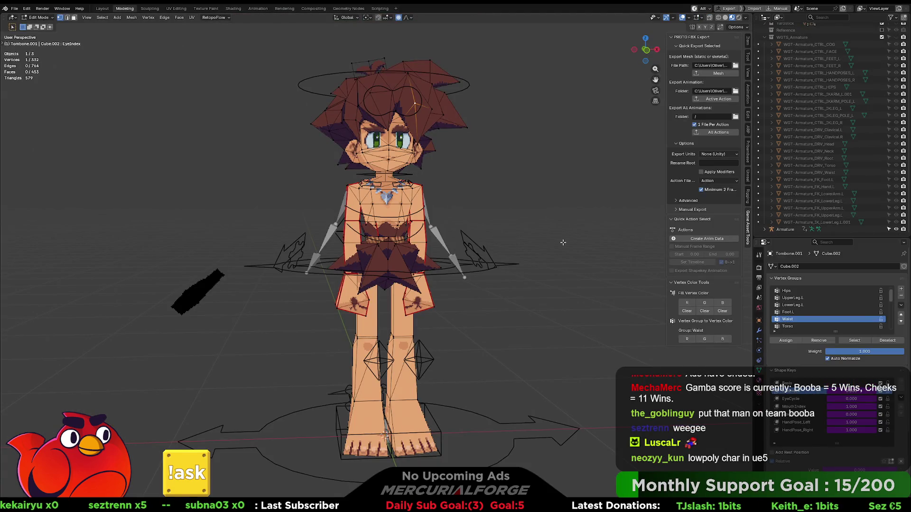
- Return the mesh to object mode and reveal the Armature entry in the Outliner
key(Tab)
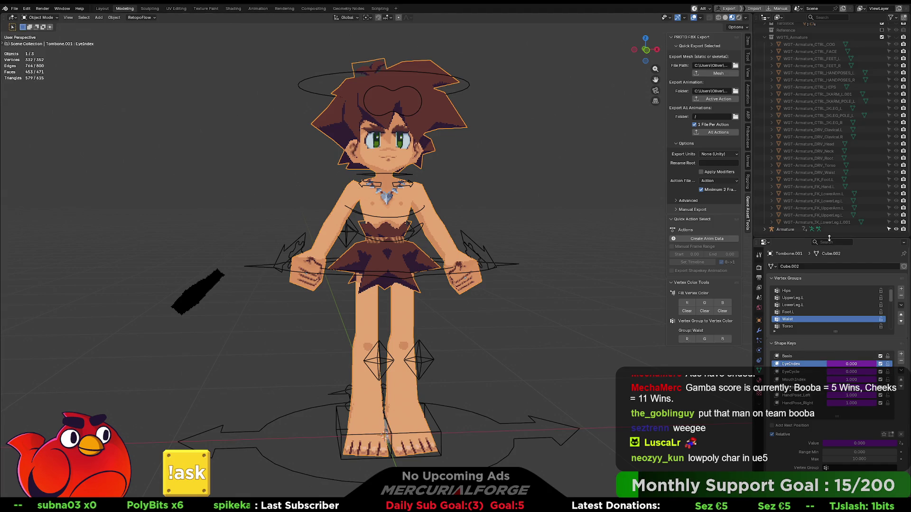
drag(829, 239, 826, 135)
click(766, 70)
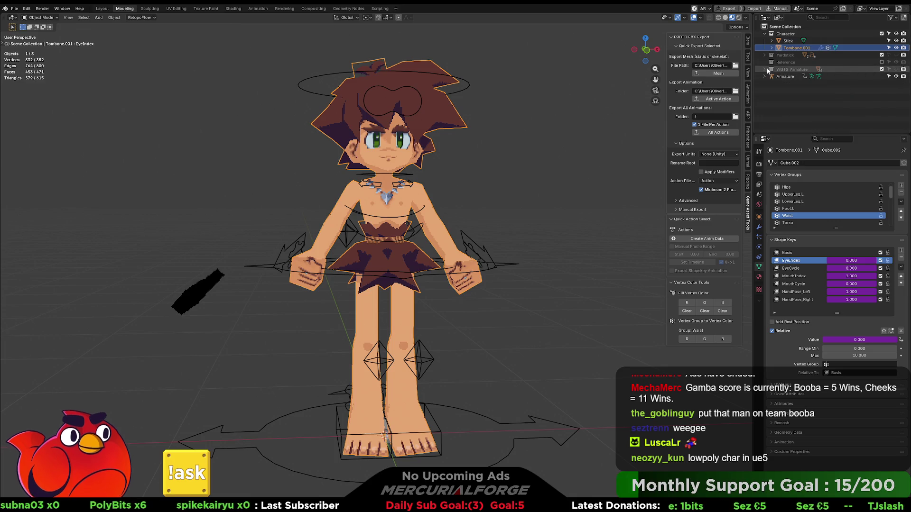
click(540, 195)
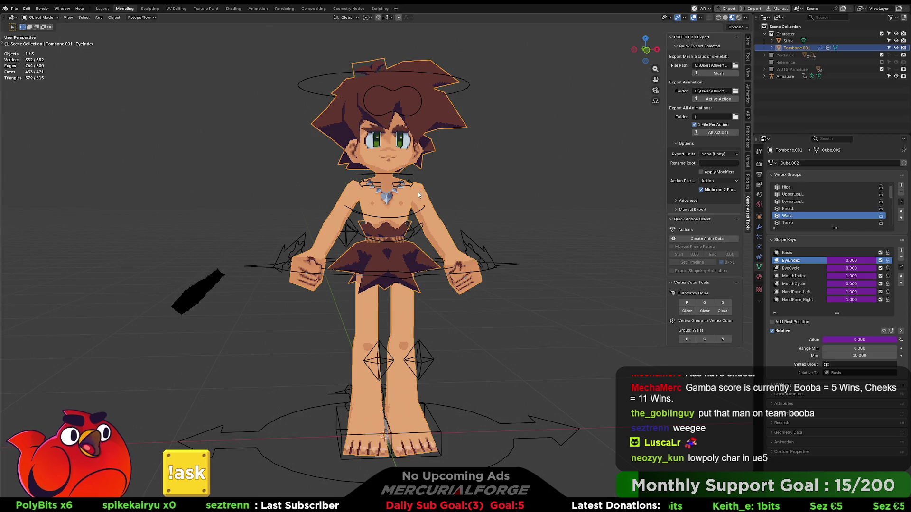
- Select the Armature with the mesh, Quick Export as Mesh, then switch to Unreal Engine
click(472, 235)
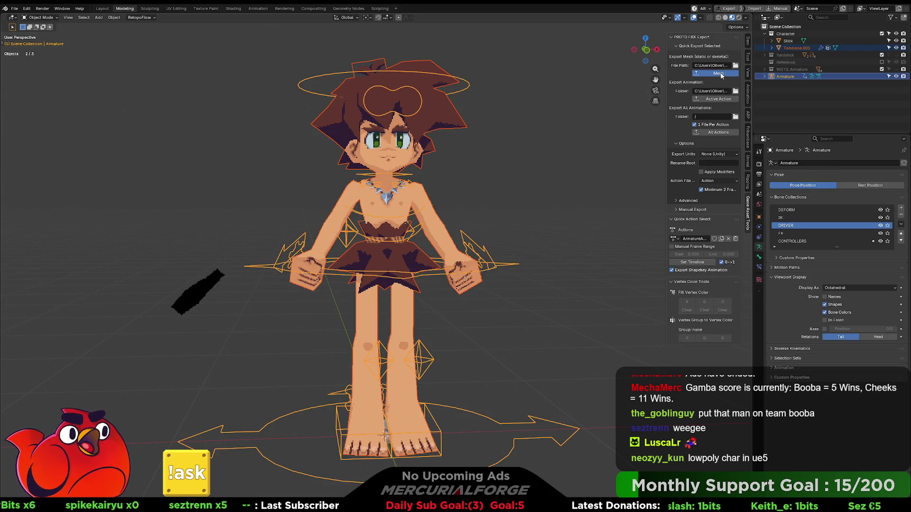
click(570, 165)
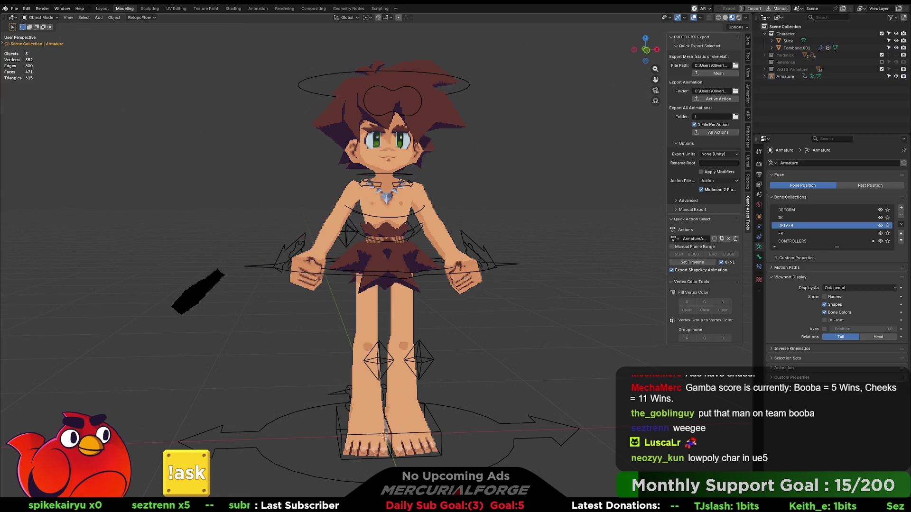
key(alt+Tab)
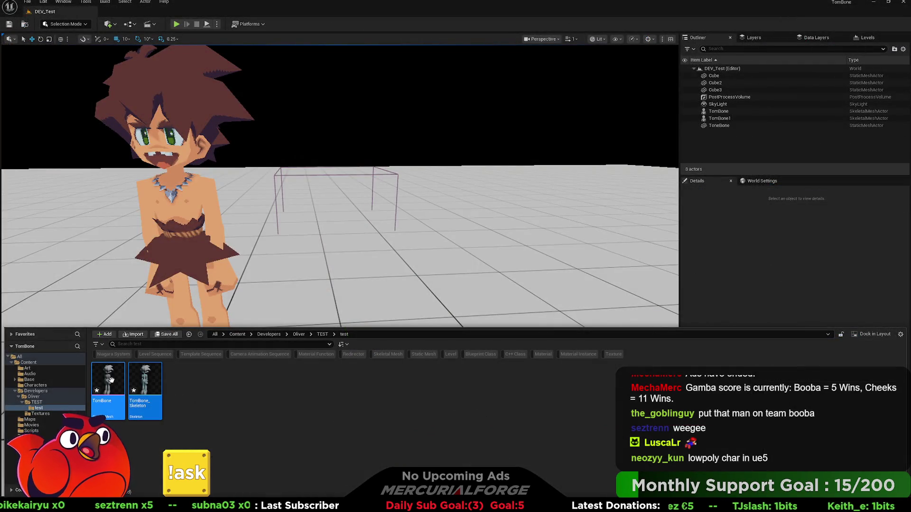
- Delete and restore the TomBone assets, then cancel the ArmatureAction.fbx import
key(Delete)
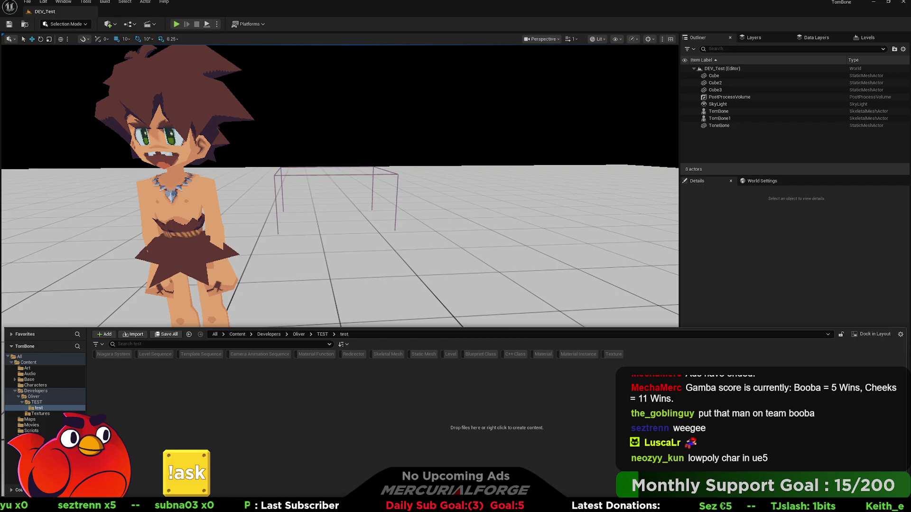
key(ctrl+z)
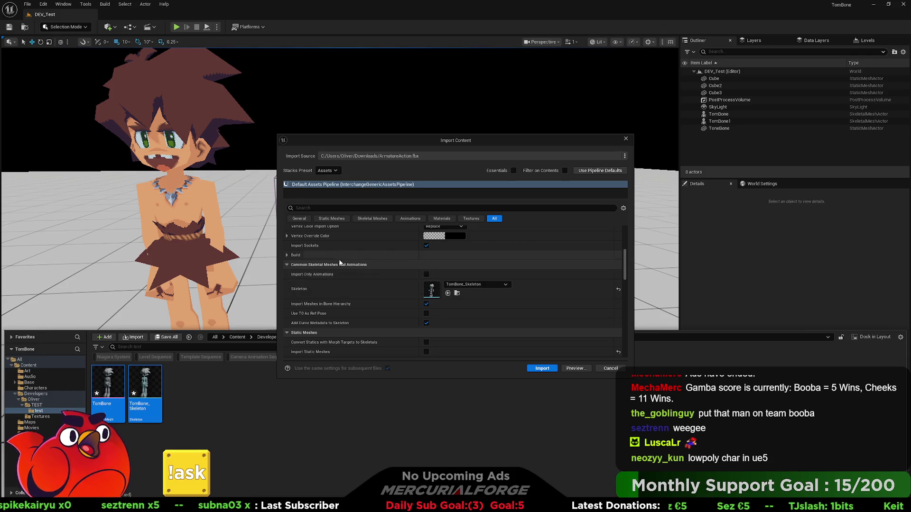
click(612, 368)
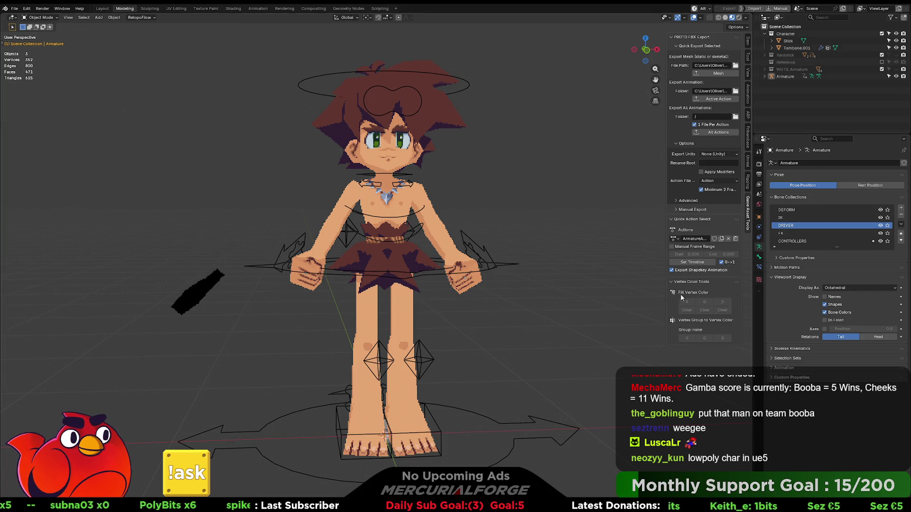
- Remove all shape keys from the Tombone.001 character mesh
click(439, 222)
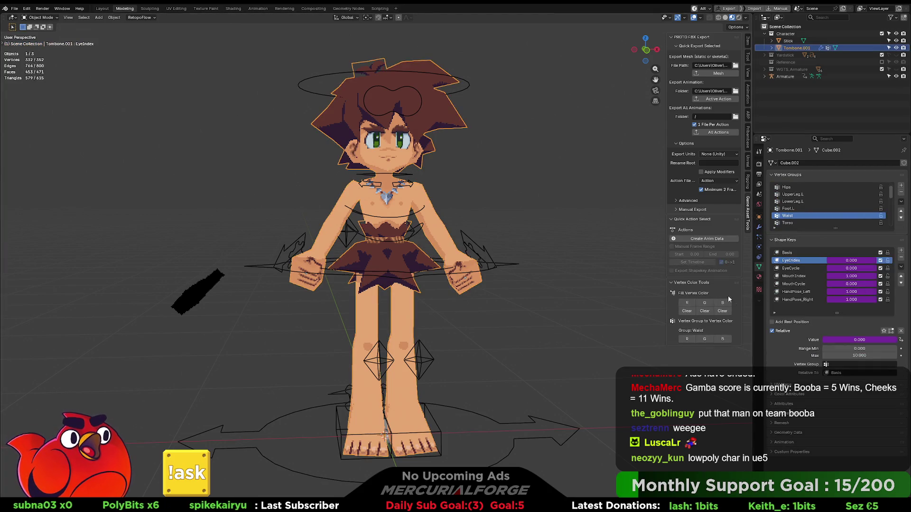
click(900, 259)
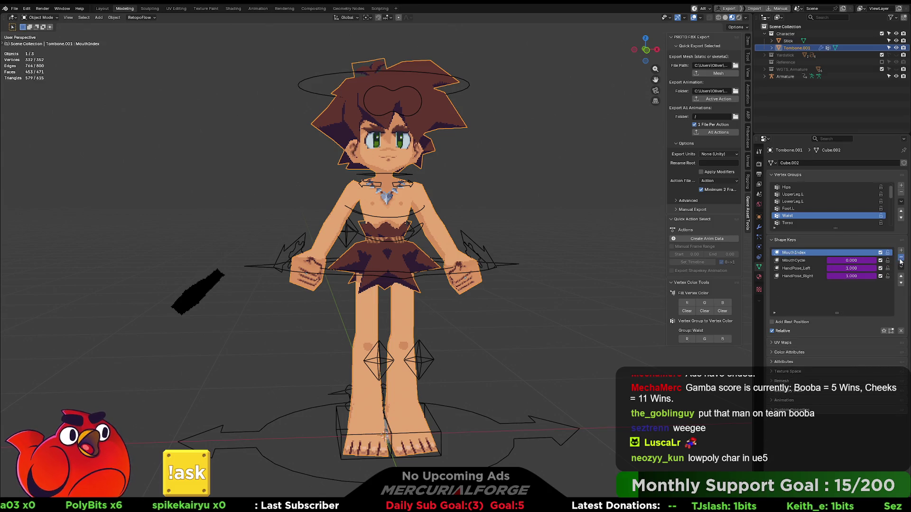
click(901, 260)
click(900, 259)
- Export the Tombone.001 mesh with its Armature and switch to the Unreal Engine editor
click(456, 198)
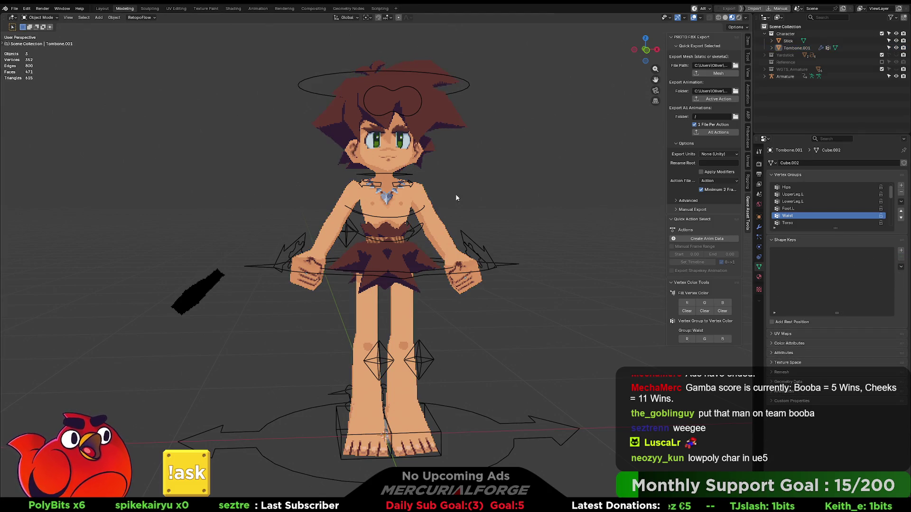
click(424, 190)
shift+click(469, 240)
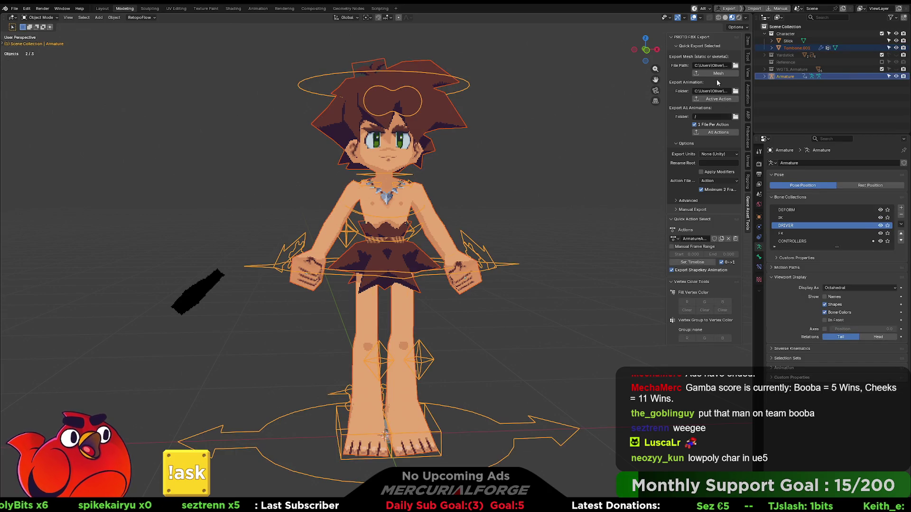
click(575, 175)
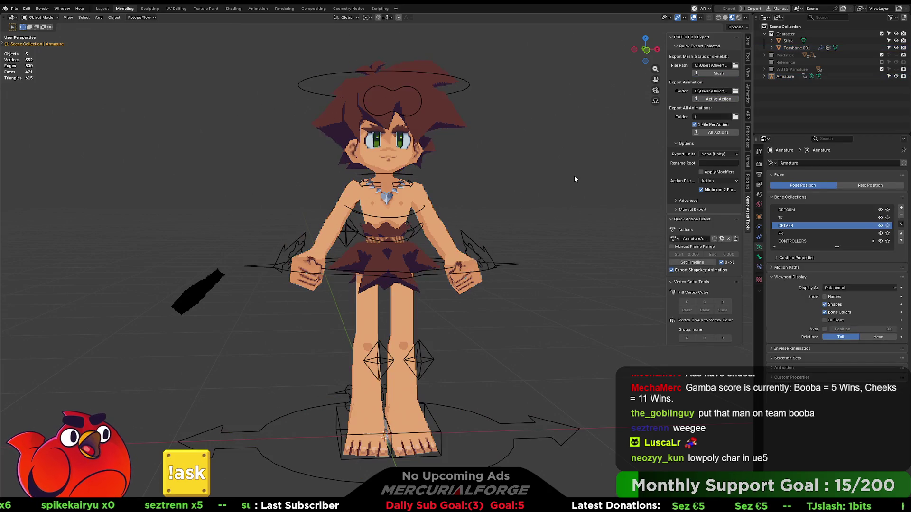
key(alt+Tab)
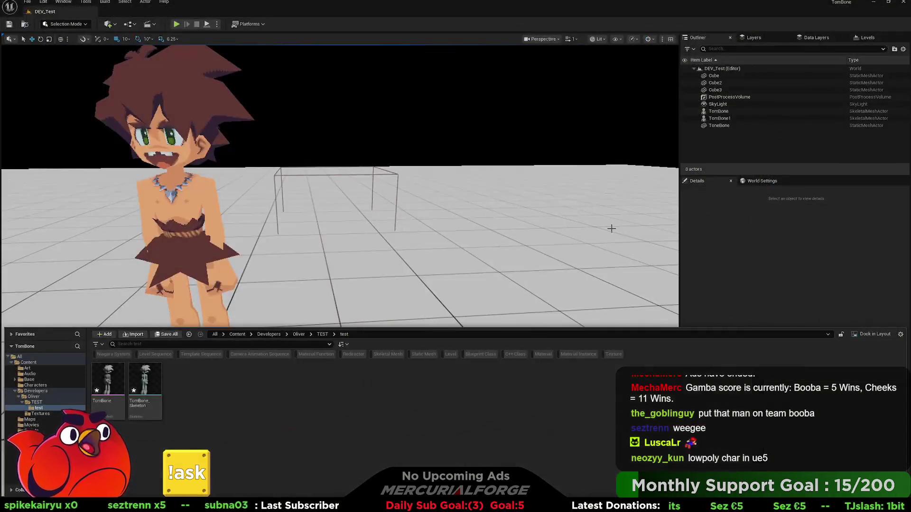
- Delete the TomBone and TomBone_Skeleton assets from the test folder in the Content Browser
click(146, 384)
shift+click(108, 384)
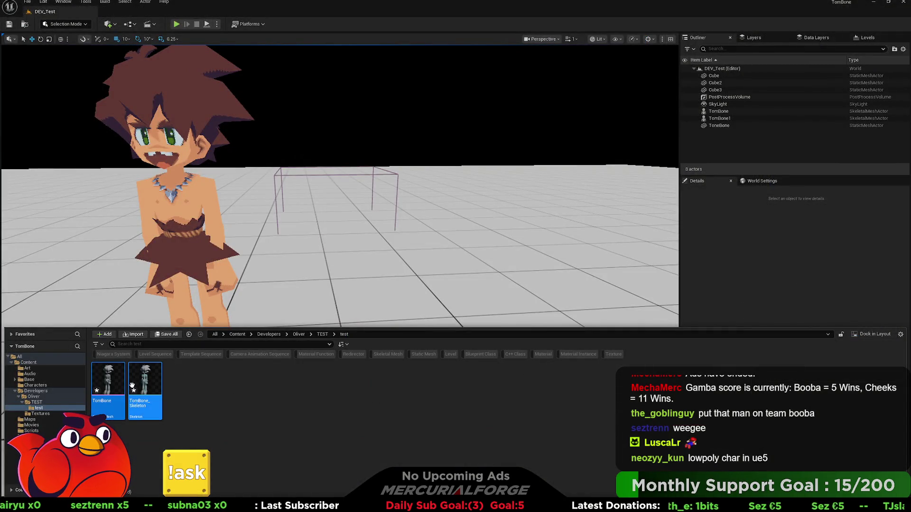
key(Delete)
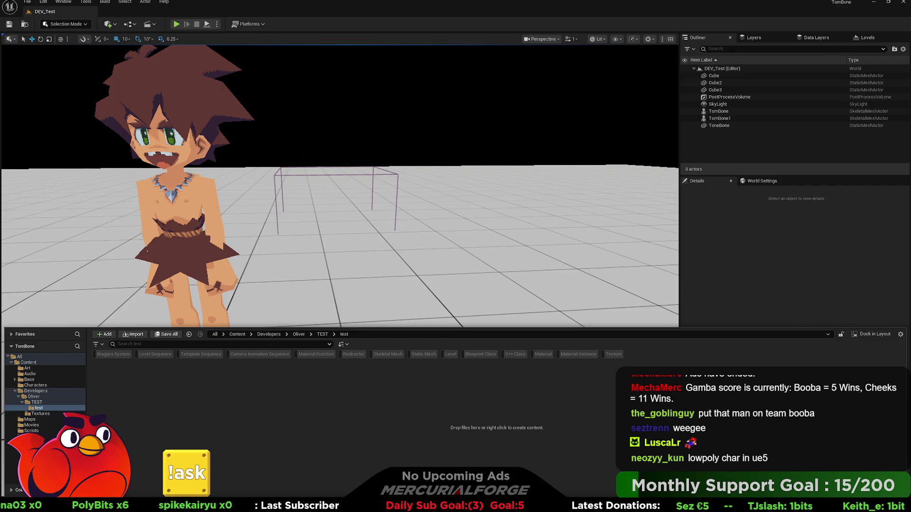
click(645, 410)
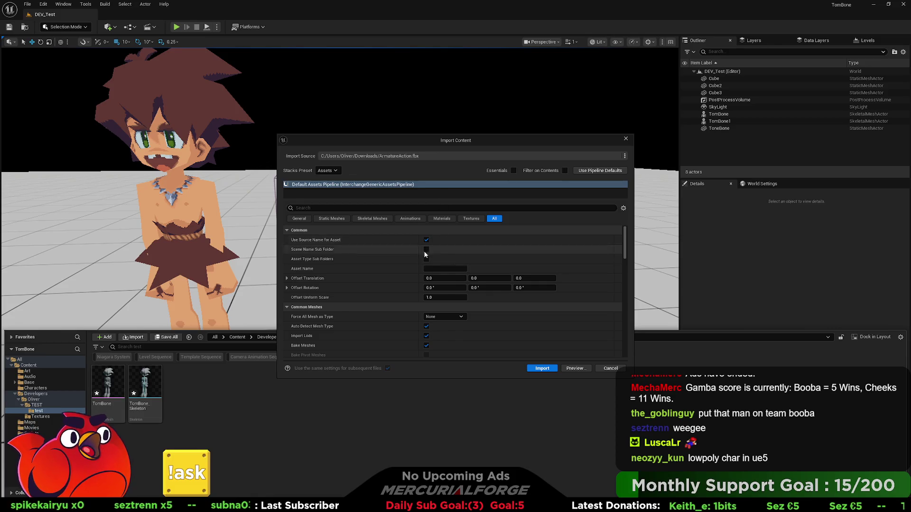
scroll(444, 268, down, 3)
scroll(446, 273, down, 3)
scroll(442, 273, up, 1)
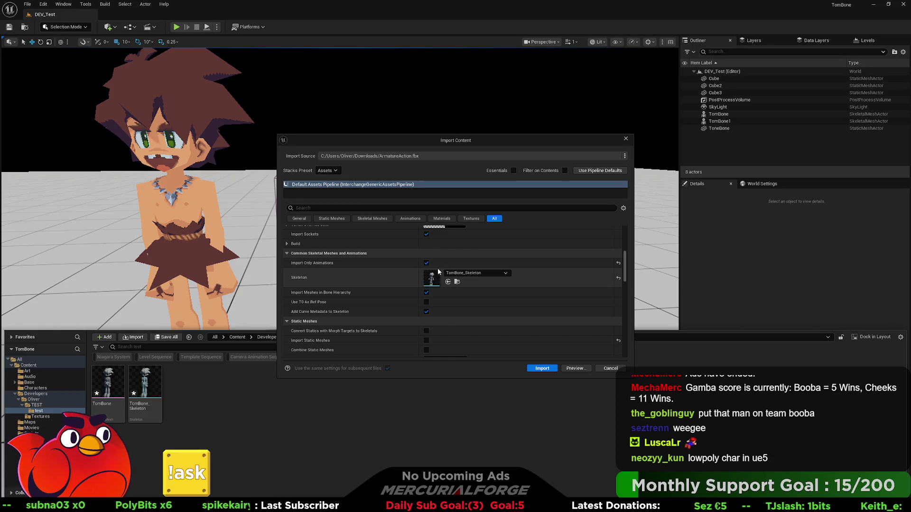
scroll(438, 268, down, 2)
scroll(438, 268, down, 3)
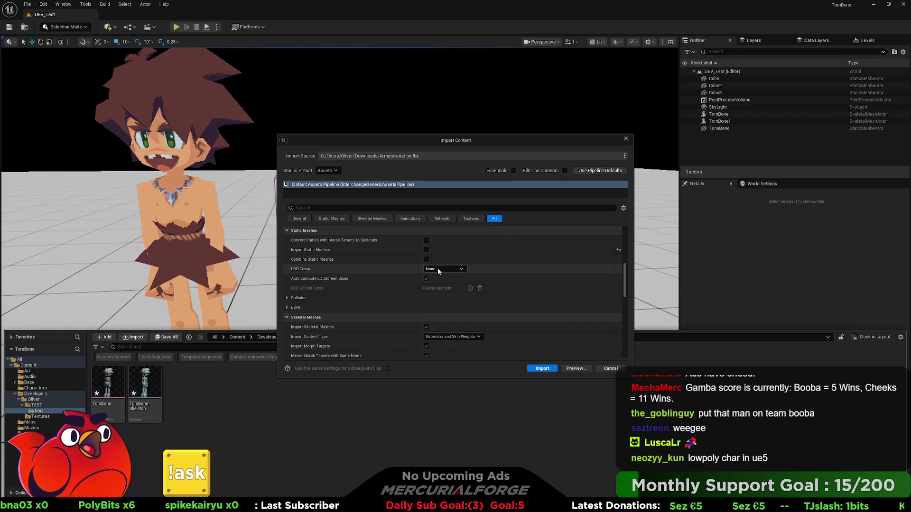
scroll(438, 269, down, 2)
scroll(438, 268, down, 2)
scroll(438, 268, down, 2)
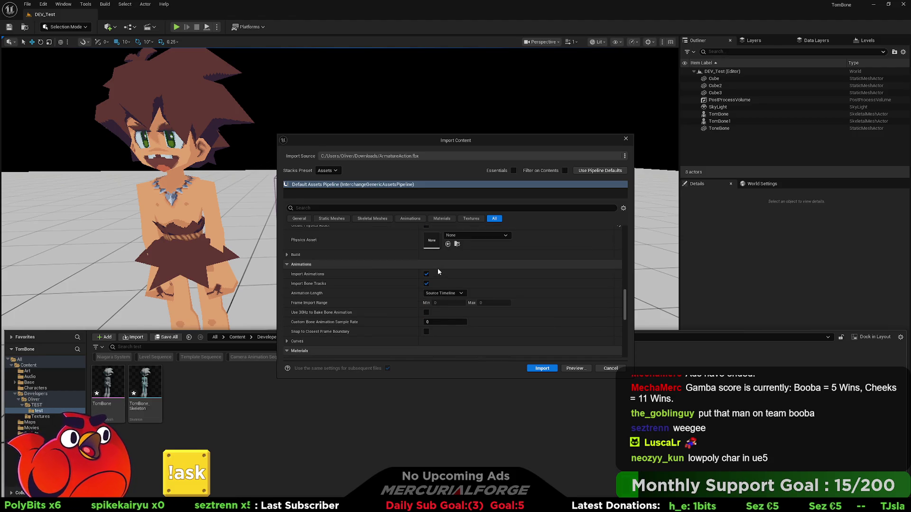
scroll(438, 269, down, 1)
scroll(438, 268, down, 1)
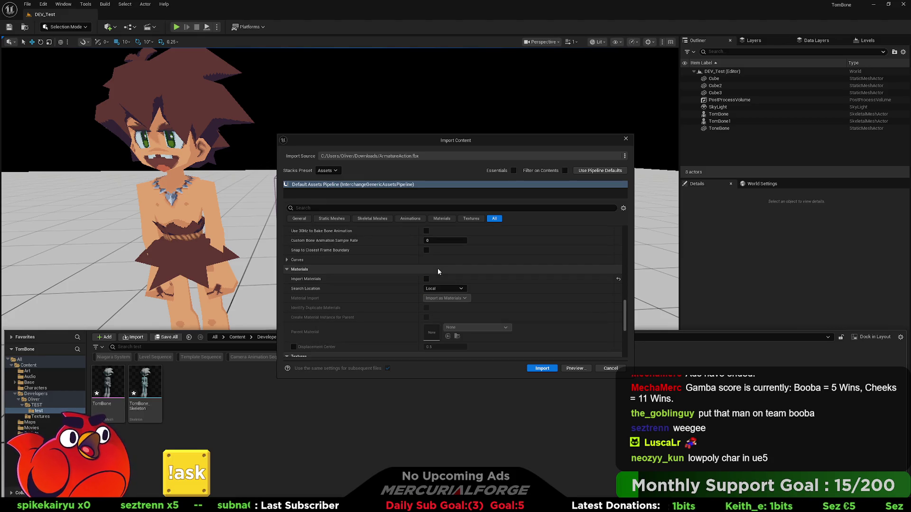
scroll(437, 270, down, 1)
scroll(438, 271, down, 1)
scroll(436, 275, down, 2)
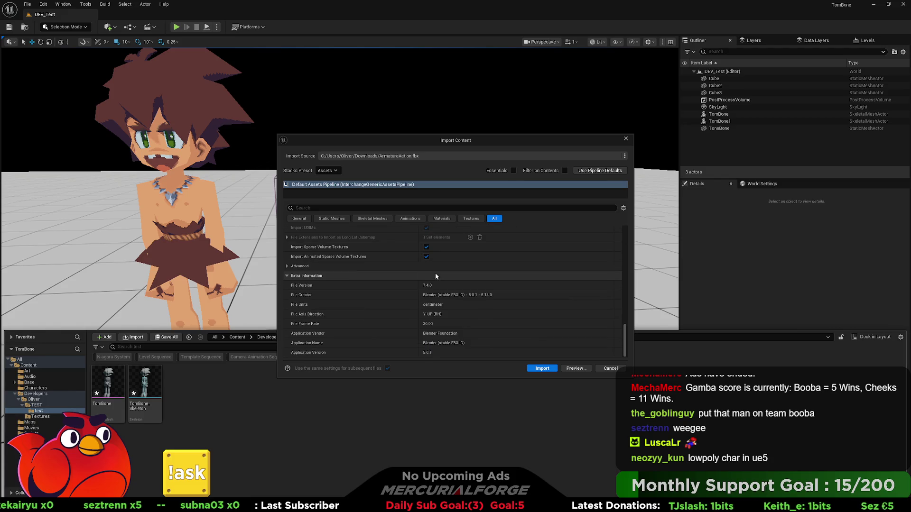
scroll(436, 275, up, 1)
scroll(436, 275, up, 1)
scroll(436, 275, up, 1)
scroll(436, 275, up, 1)
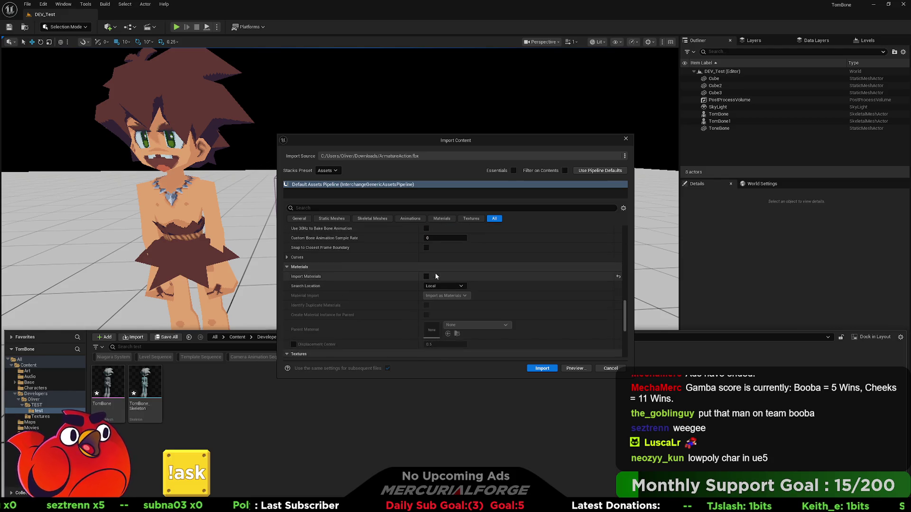
scroll(436, 275, down, 1)
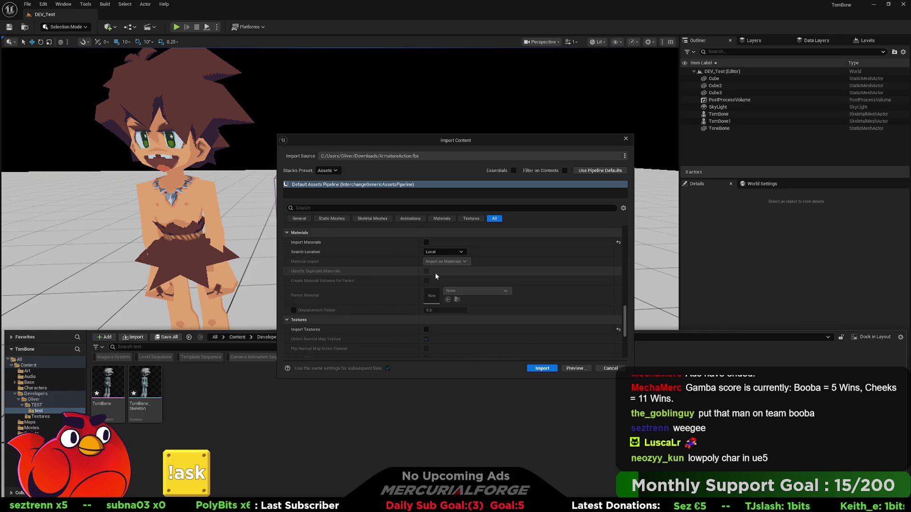
scroll(435, 277, up, 2)
scroll(435, 273, up, 1)
scroll(432, 290, up, 2)
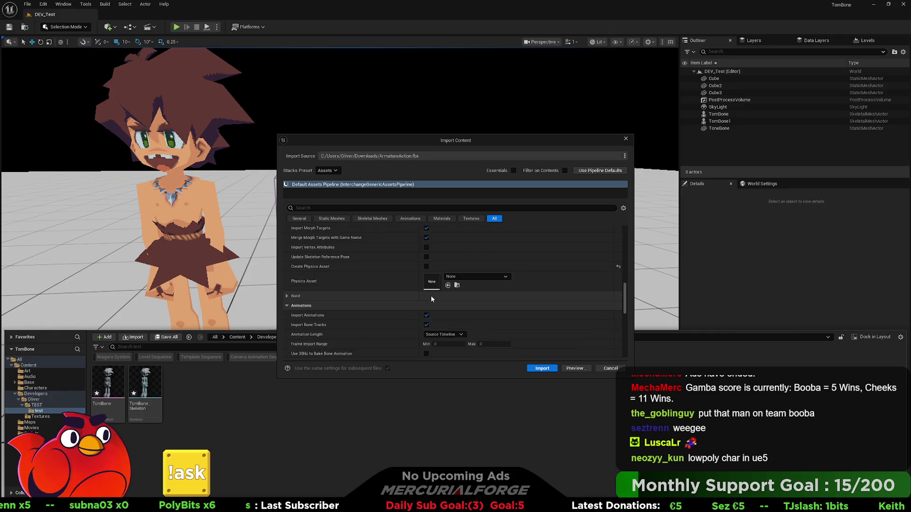
scroll(431, 296, up, 1)
scroll(431, 296, up, 2)
scroll(430, 299, up, 2)
scroll(431, 298, up, 1)
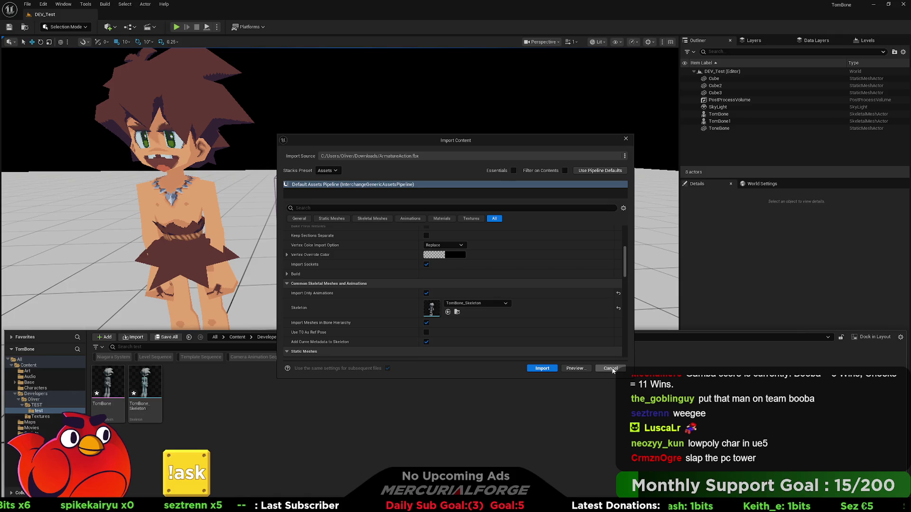
- Cancel the ArmatureAction.fbx import, delete both TomBone assets and return to Blender
click(610, 369)
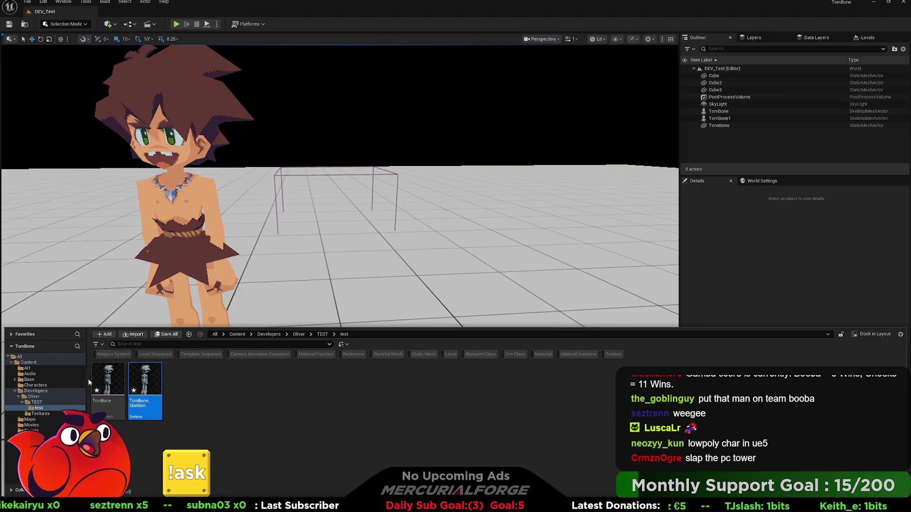
drag(238, 401, 108, 379)
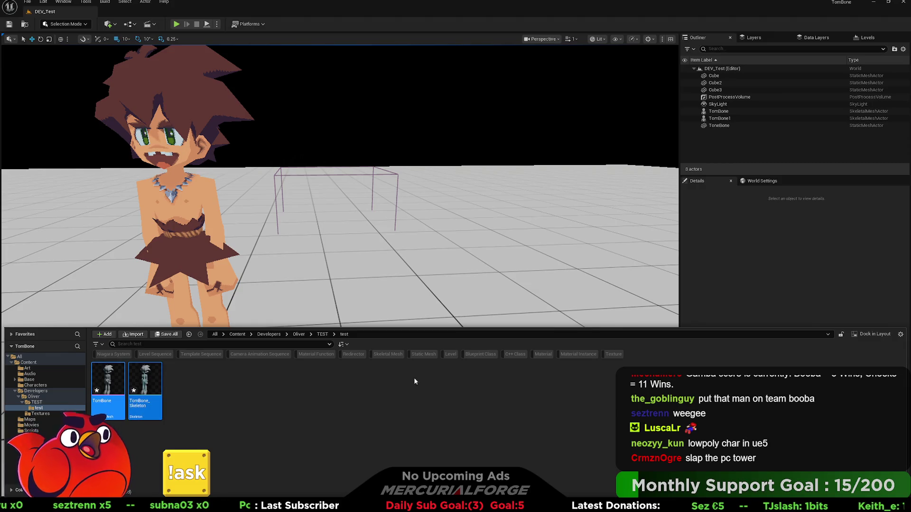
key(Delete)
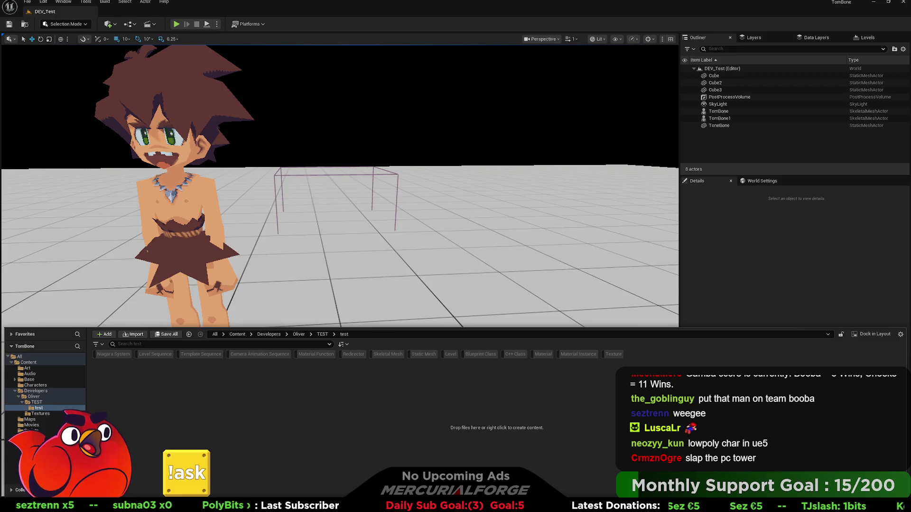
key(alt+Tab)
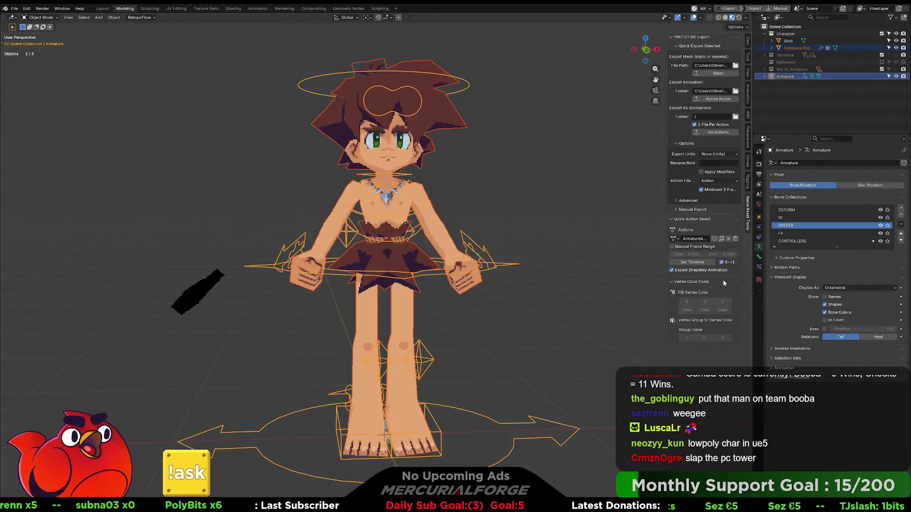
- Switch off Tombone.001's shape keys and make the Armature active for Quick Export
click(462, 281)
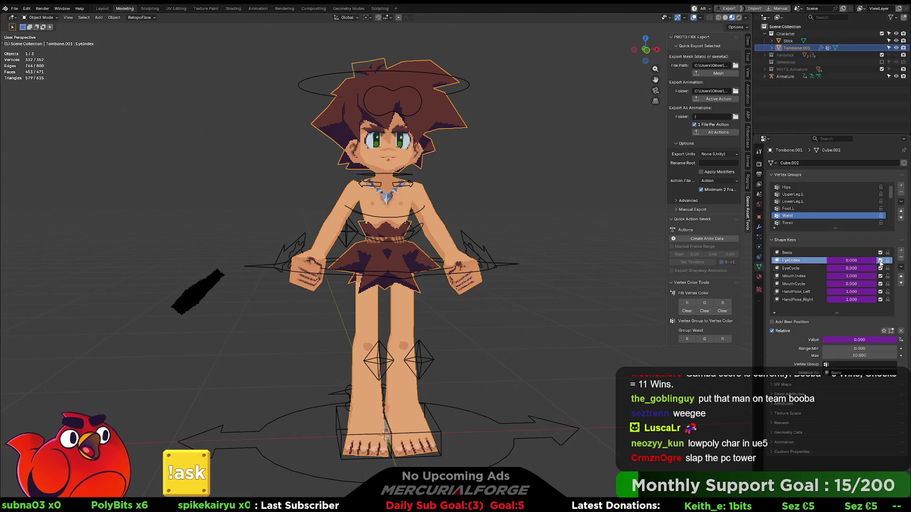
drag(880, 261, 879, 299)
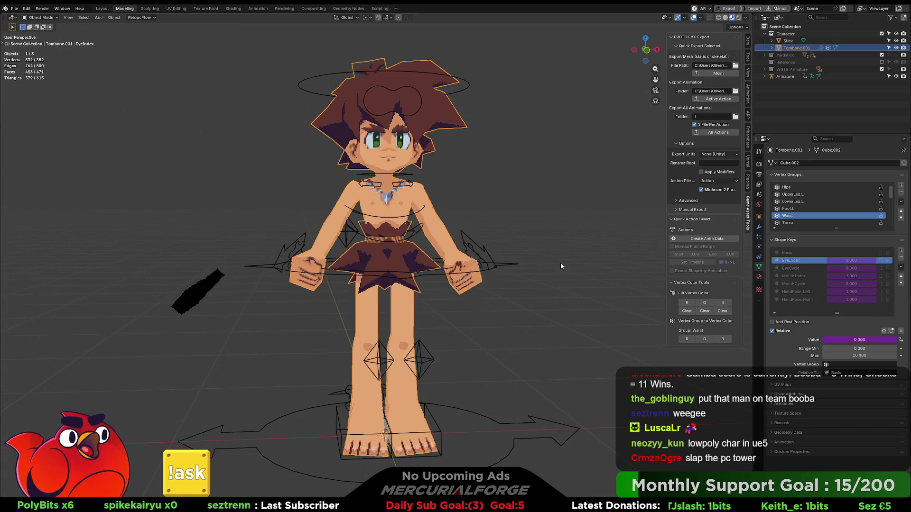
shift+click(488, 248)
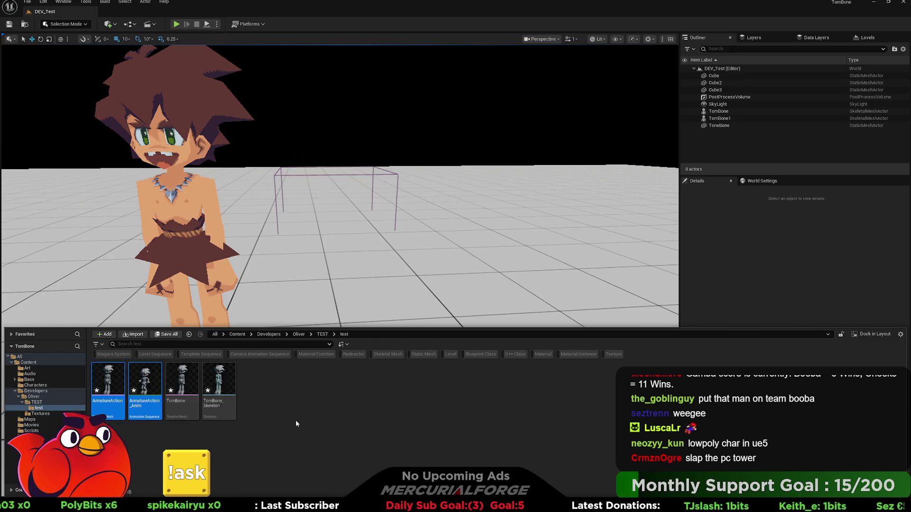
- Select the four imported assets in Unreal's test folder for deletion
drag(93, 426, 329, 409)
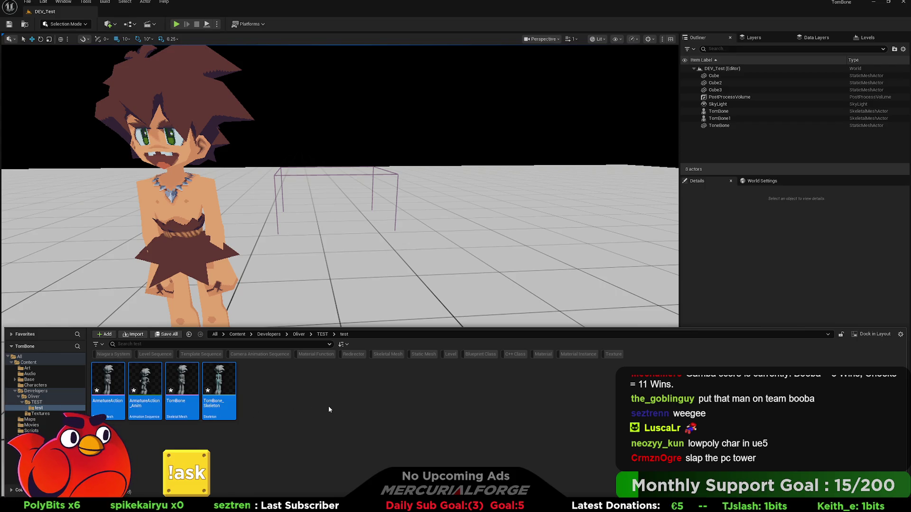
key(alt+Tab)
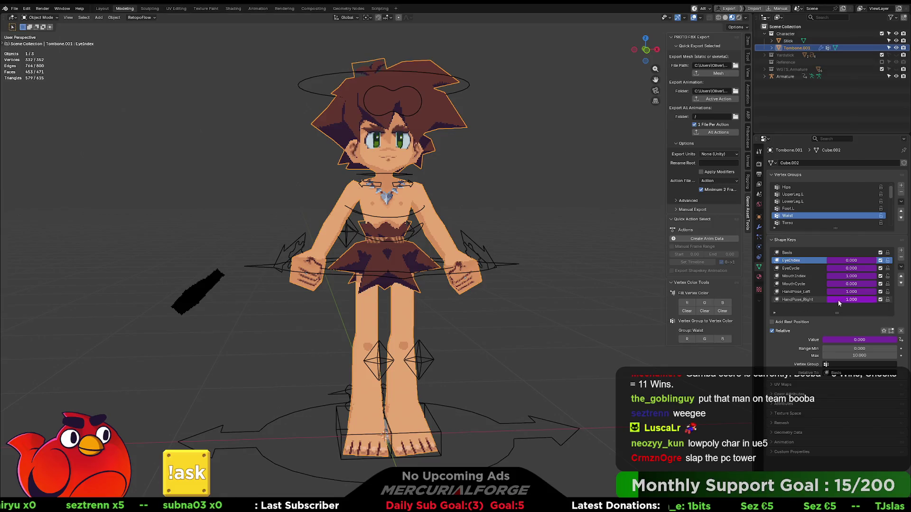
- Delete the HandPose_Right and HandPose_Left shape keys and make the Armature active for export
click(809, 299)
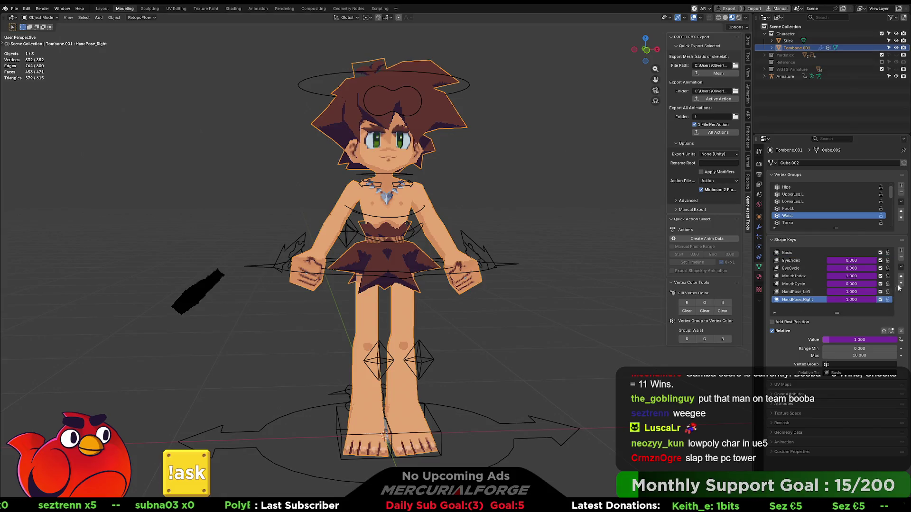
click(901, 259)
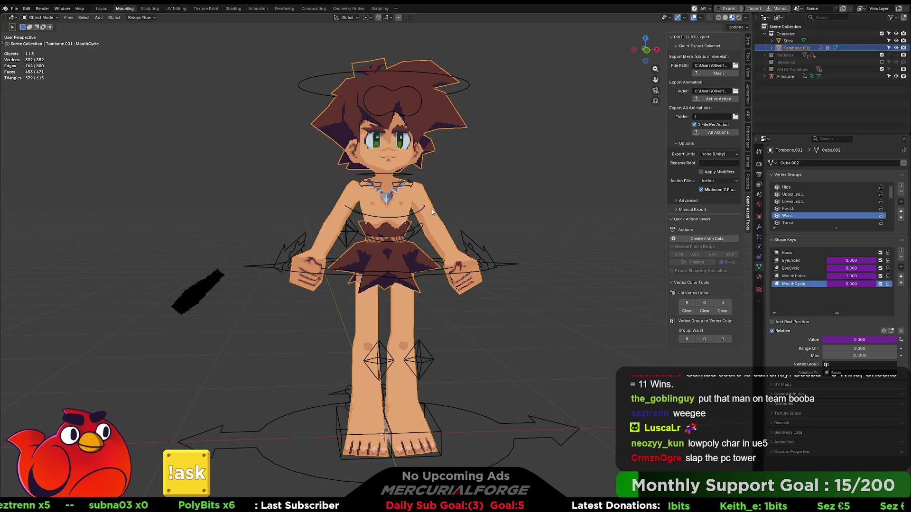
shift+click(469, 235)
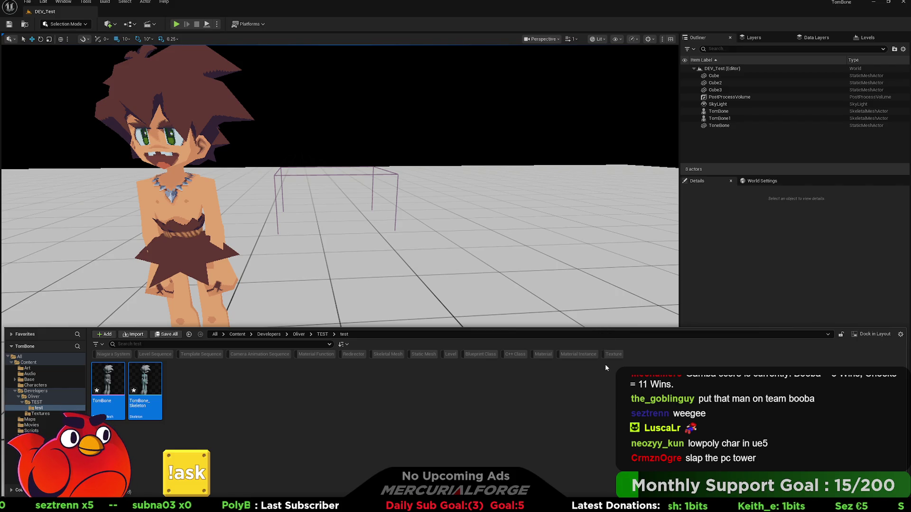
- Delete TomBone's mesh and skeleton assets from the test folder and return to Blender
click(145, 381)
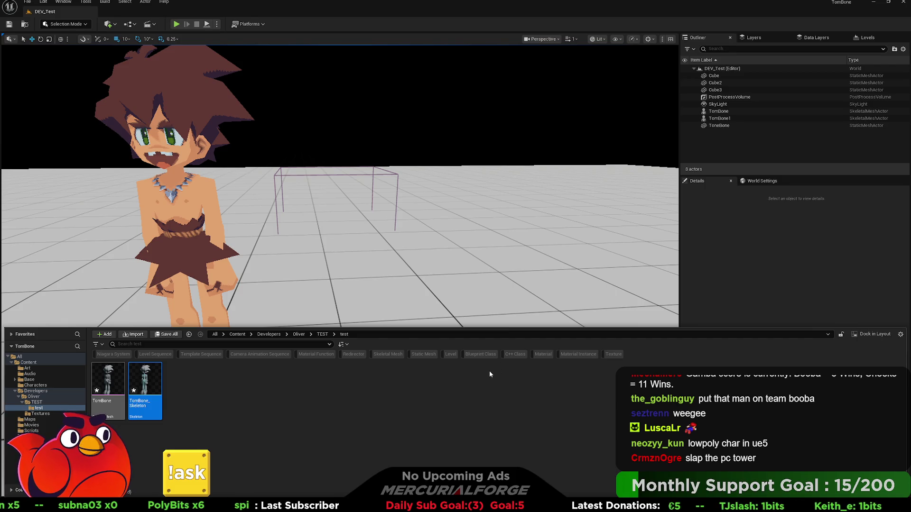
ctrl+click(114, 385)
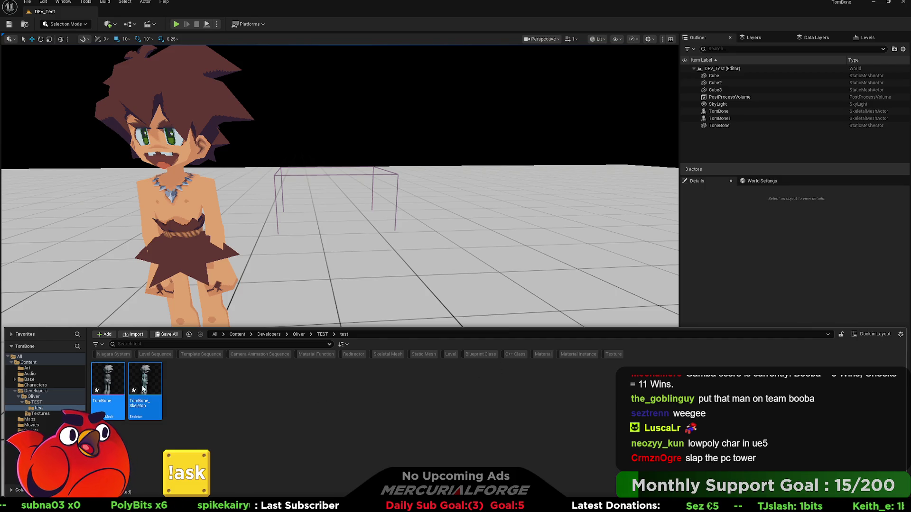
key(Delete)
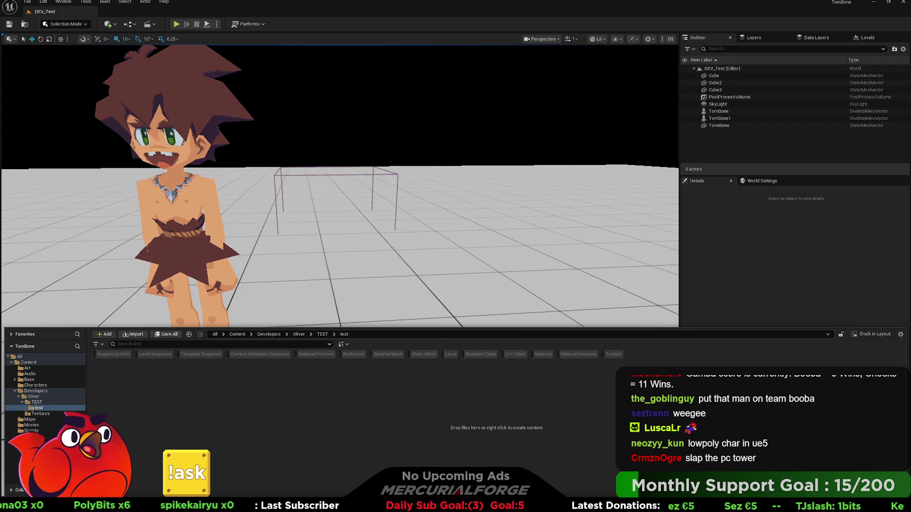
key(alt+Tab)
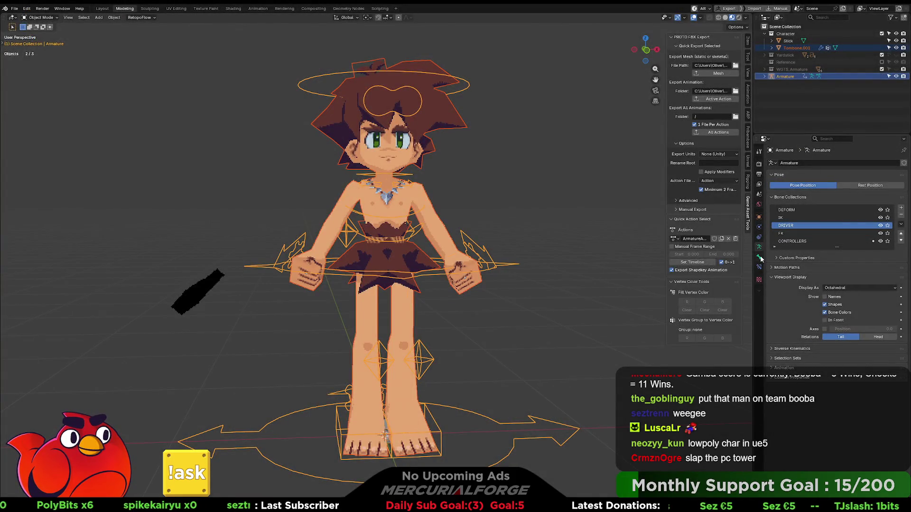
- Remove the MouthCycle, MouthIndex and EyeCycle shape keys, re-export via the Armature and switch to Unreal
click(475, 225)
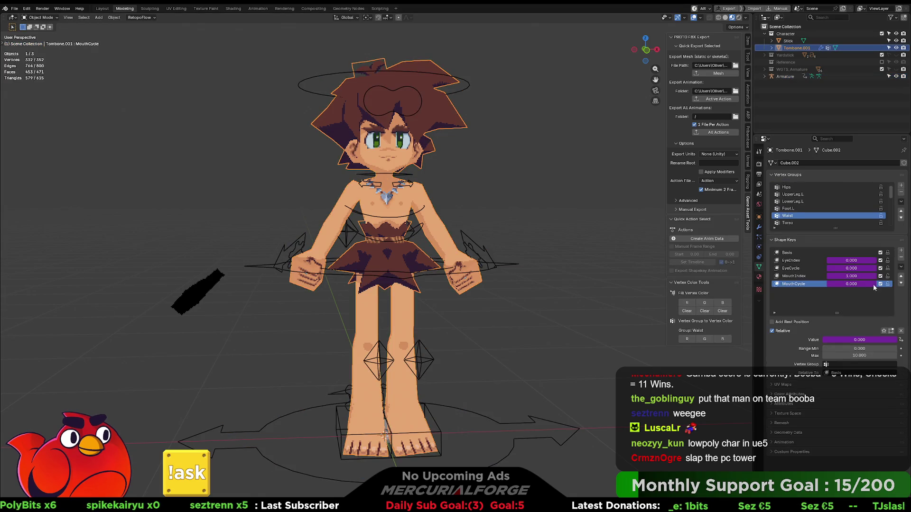
click(902, 258)
click(901, 259)
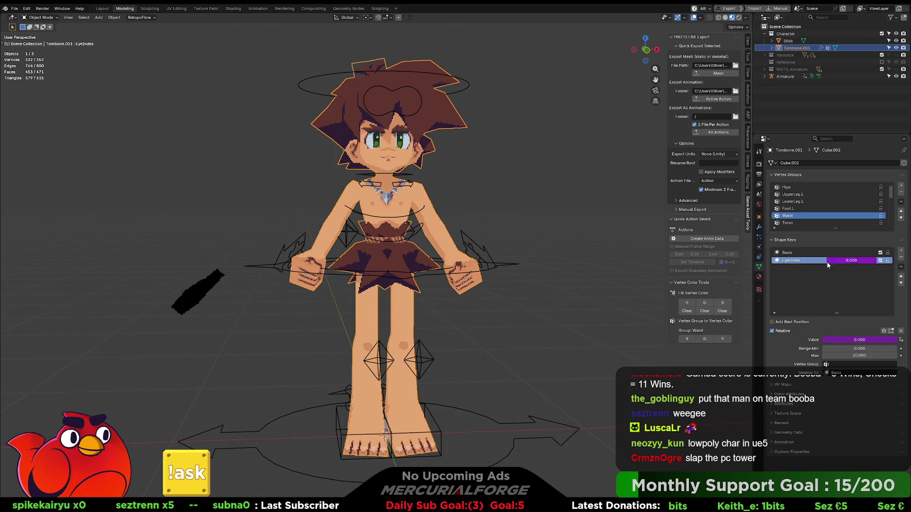
shift+click(463, 241)
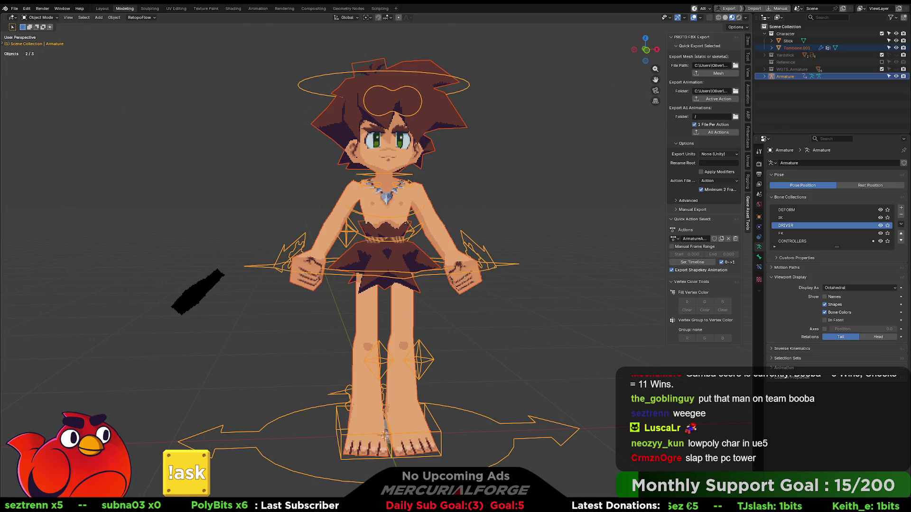
key(alt+Tab)
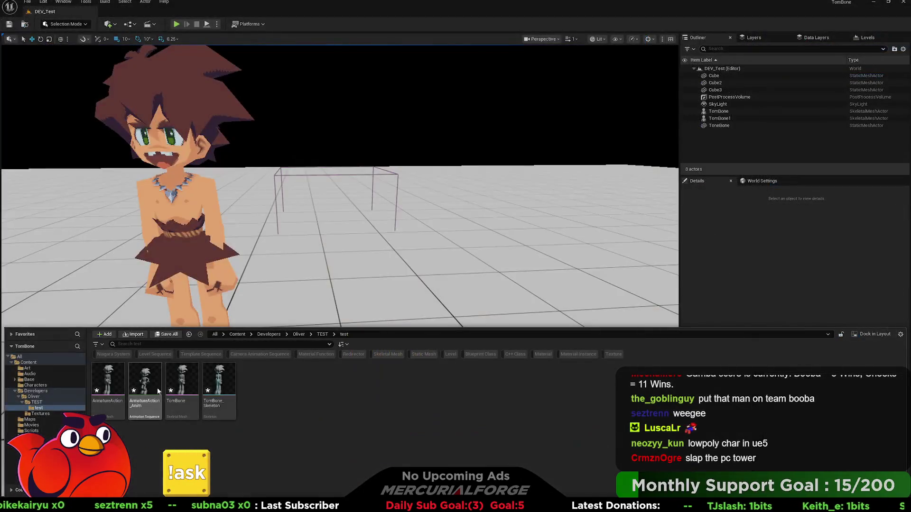
- Delete the four newly imported assets from Unreal's test folder
click(108, 384)
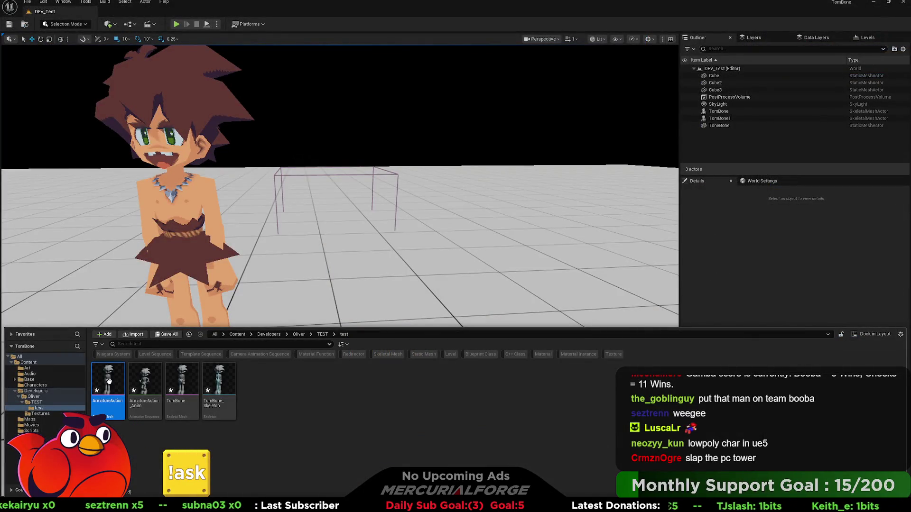
shift+click(208, 384)
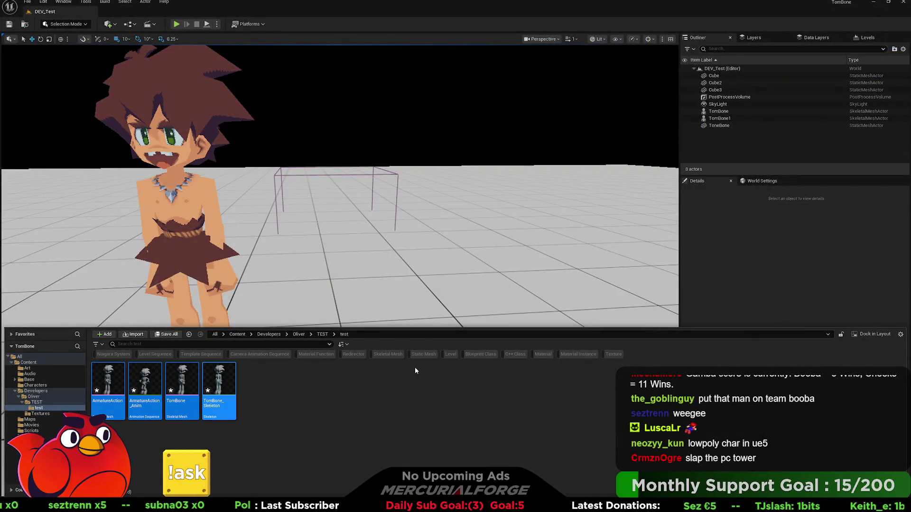
key(Delete)
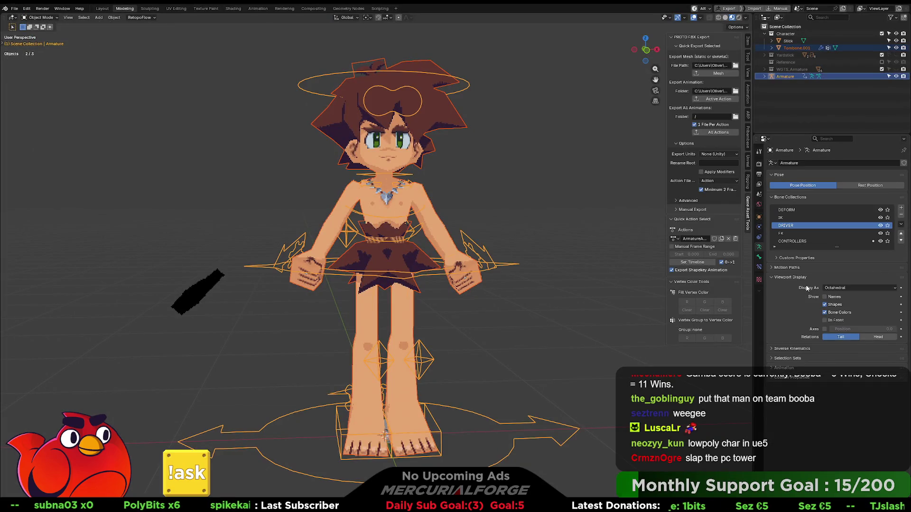
- Undo and redo until Tombone.001 is active with its HandPose_Right shape key restored
key(ctrl+shift+z)
key(ctrl+z)
key(ctrl+shift+z)
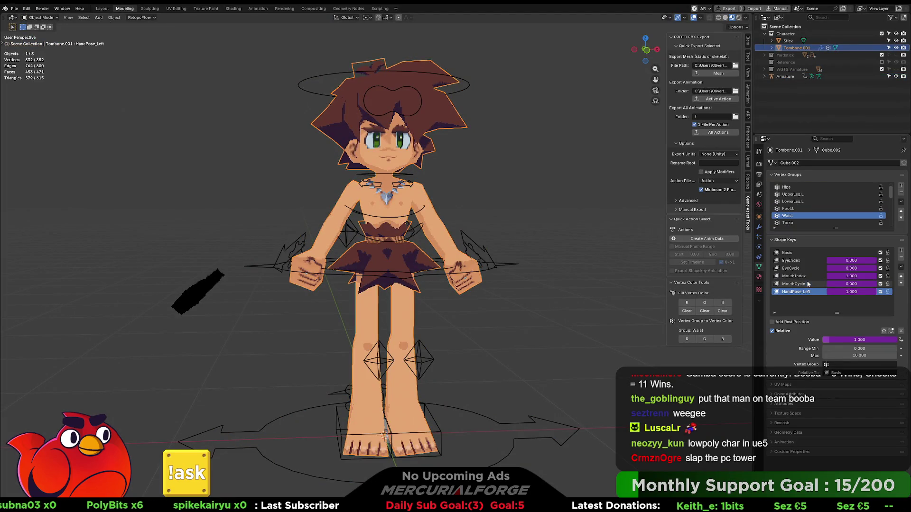
key(ctrl+shift+z)
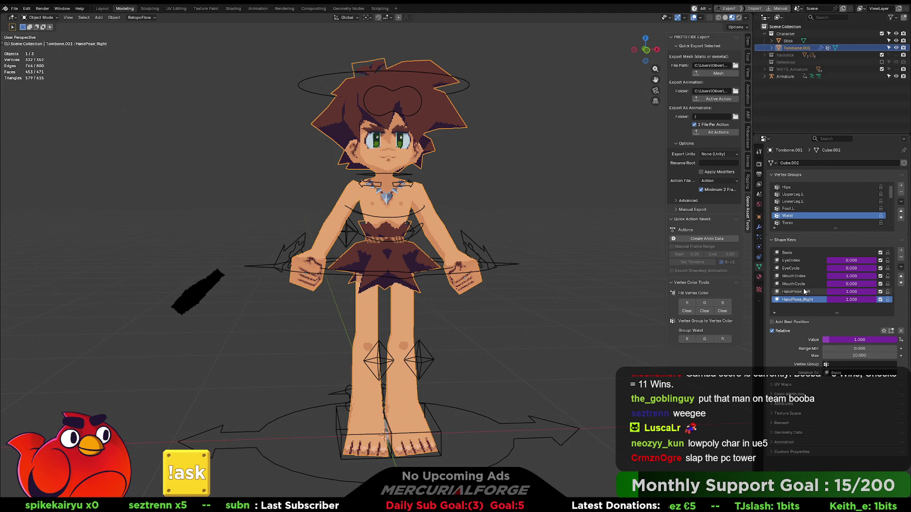
- Step through the shape key list, select EyeIndex through HandPose_Right and toggle Relative off
click(805, 292)
click(809, 260)
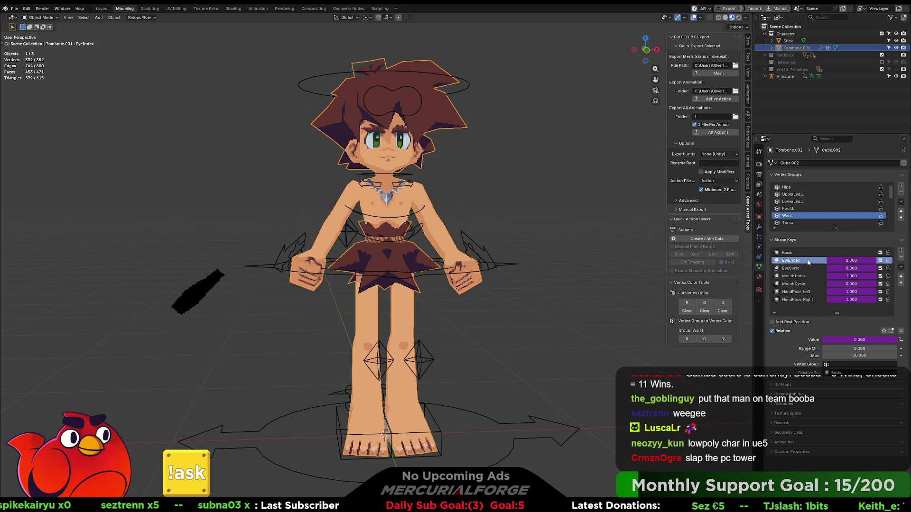
click(801, 276)
click(799, 291)
click(798, 300)
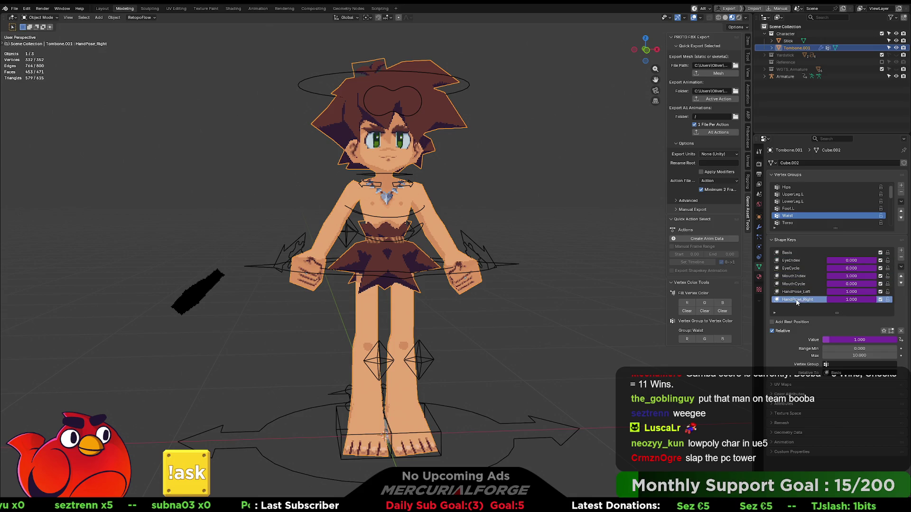
click(805, 252)
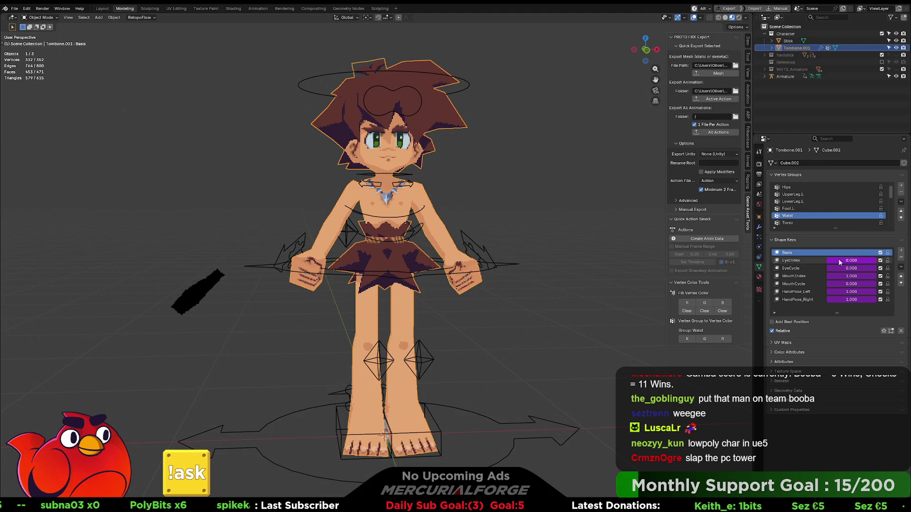
drag(802, 261, 802, 299)
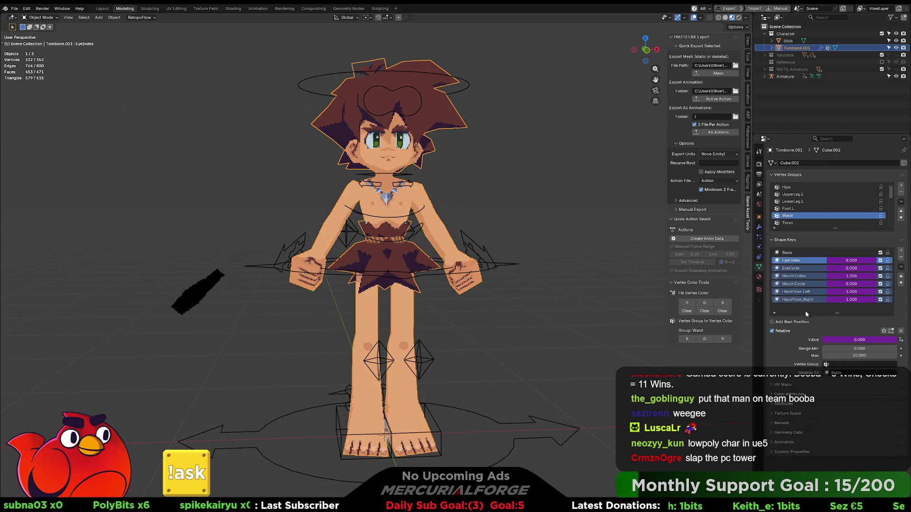
click(774, 331)
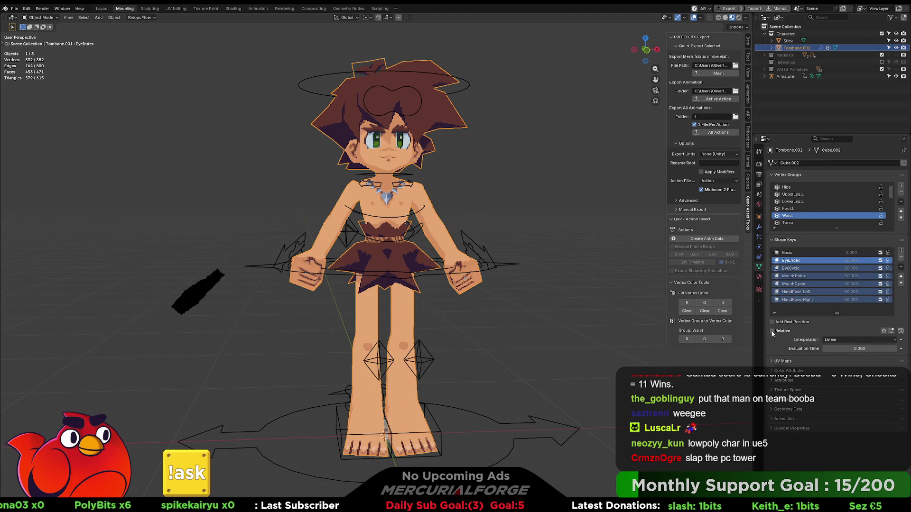
click(802, 301)
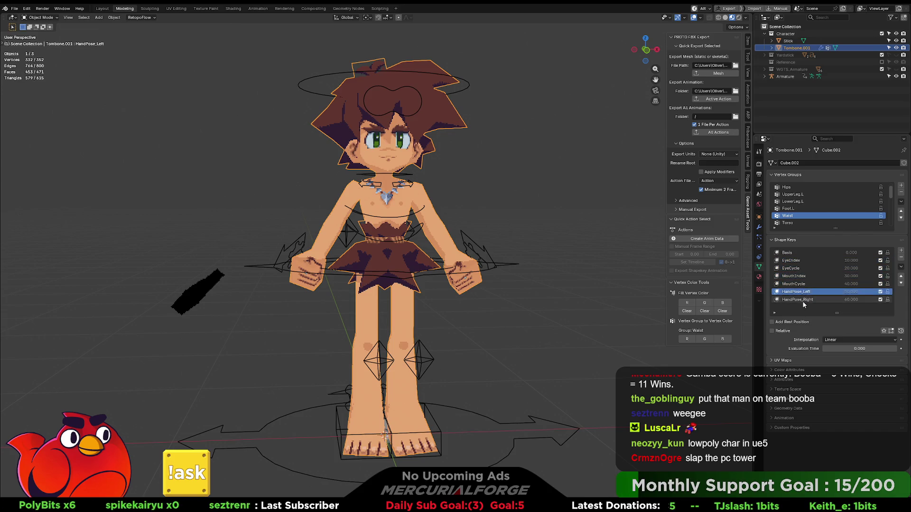
- Make the shape keys below Basis relative again and leave EyeIndex as the active shape key
shift+click(803, 260)
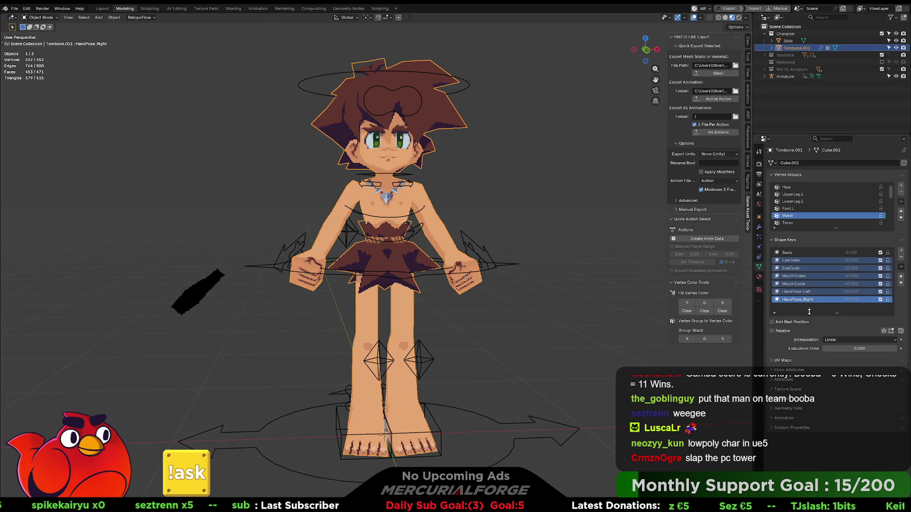
click(845, 260)
click(851, 259)
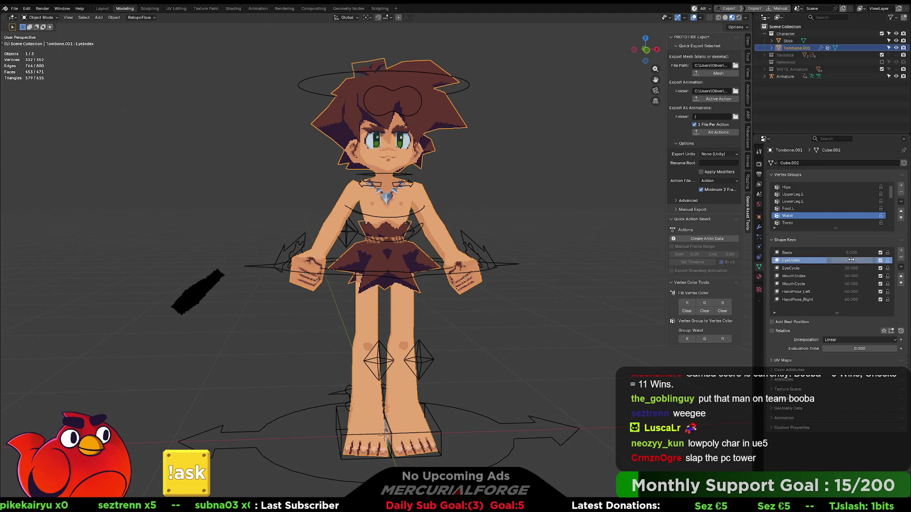
shift+click(820, 300)
click(772, 331)
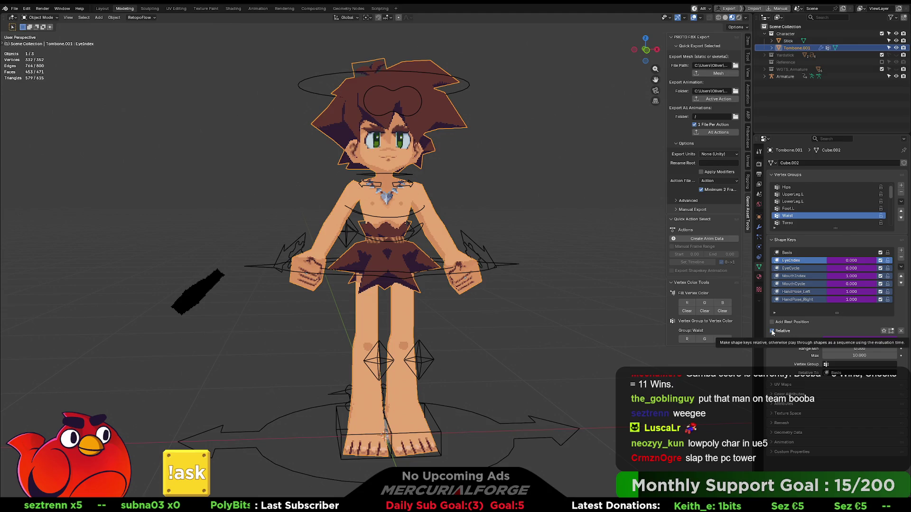
click(812, 269)
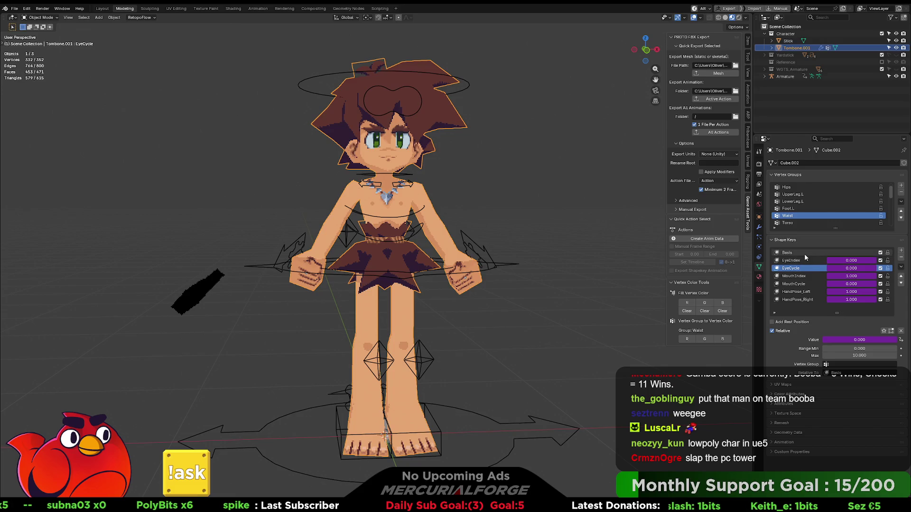
click(804, 260)
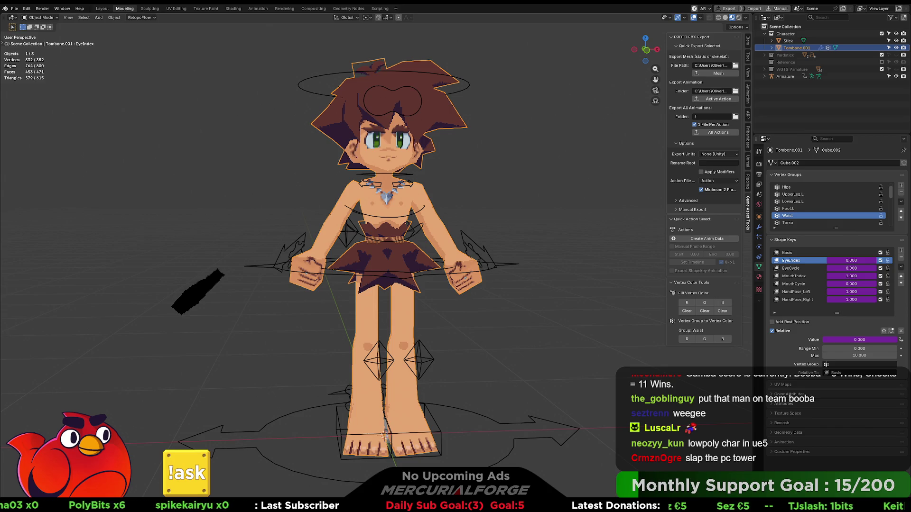
- Drag Tombone.001 in the Outliner, linking a copy into the Scene Collection
click(765, 76)
click(771, 98)
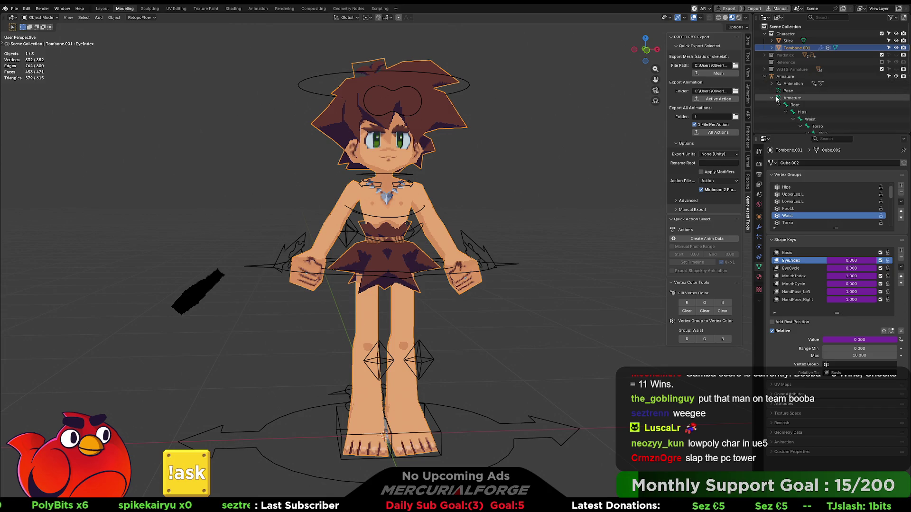
click(772, 98)
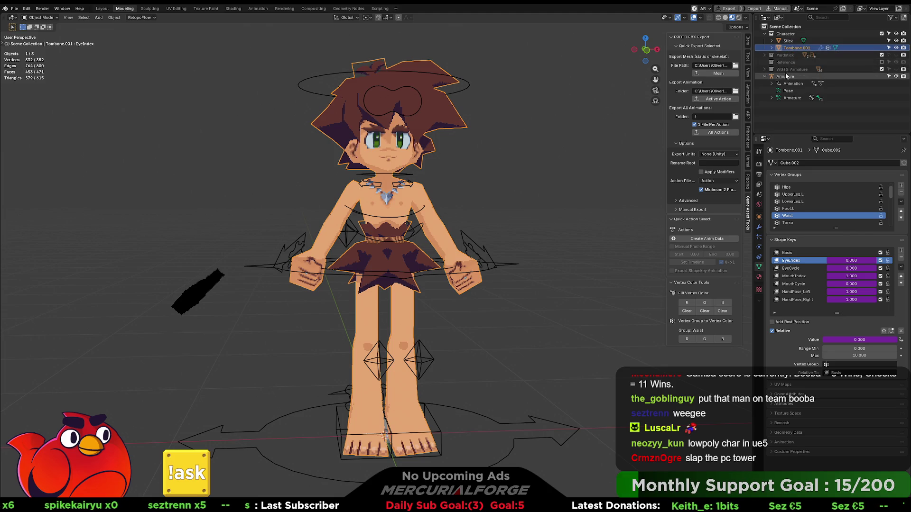
drag(793, 49, 783, 78)
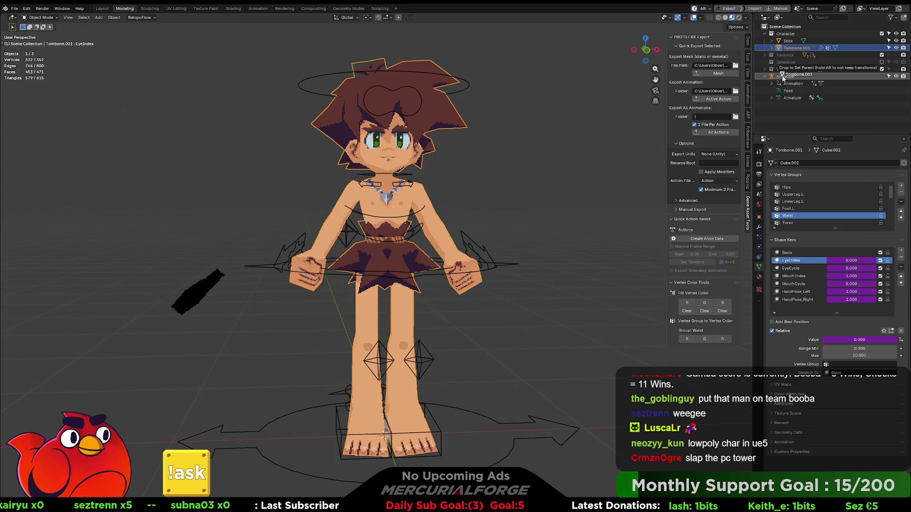
drag(783, 79, 784, 78)
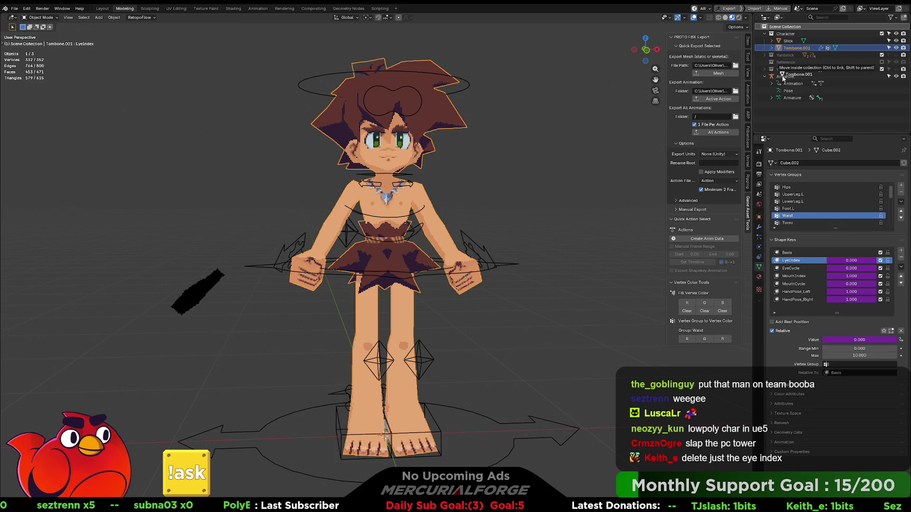
ctrl+drag(783, 77, 787, 111)
- Remove the stray linked Tombone.001 entry and show the recently opened files list
click(786, 108)
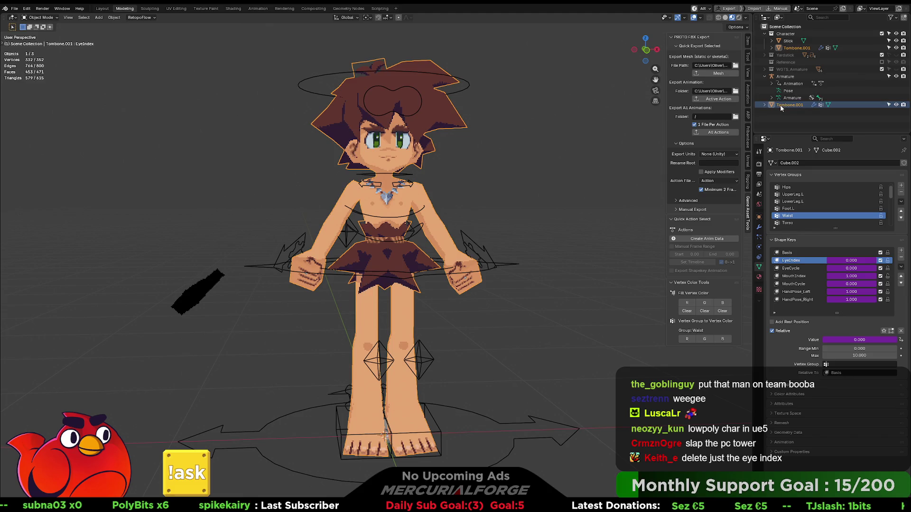
key(ctrl+z)
key(ctrl+z)
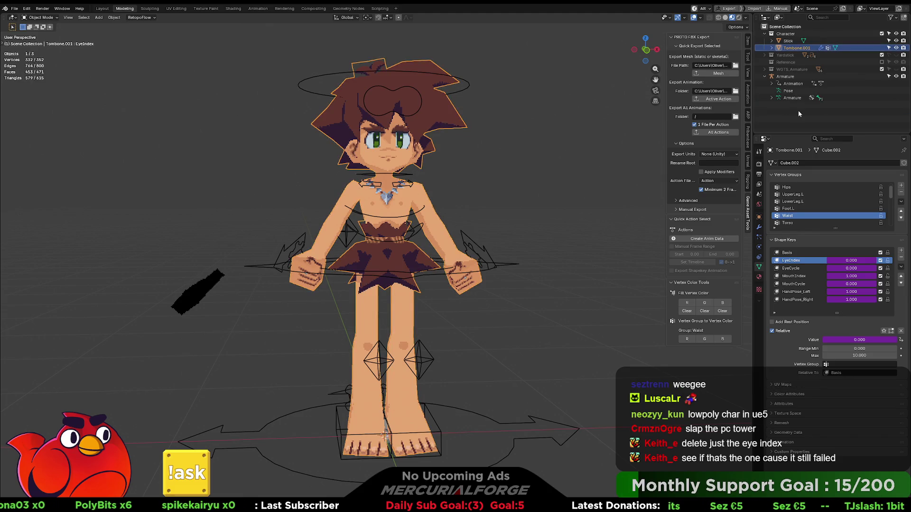
click(14, 8)
mouse_move(32, 31)
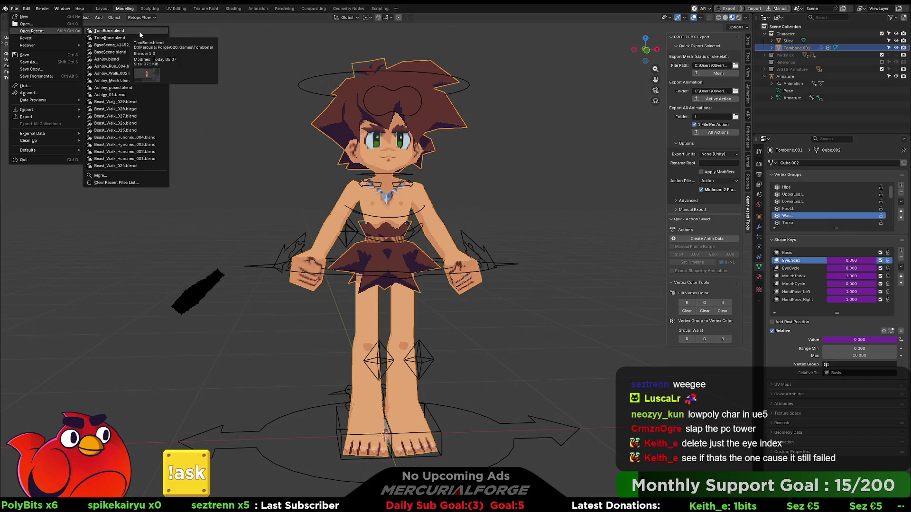
- Reopen TomBone.blend from recent files without saving changes
click(139, 31)
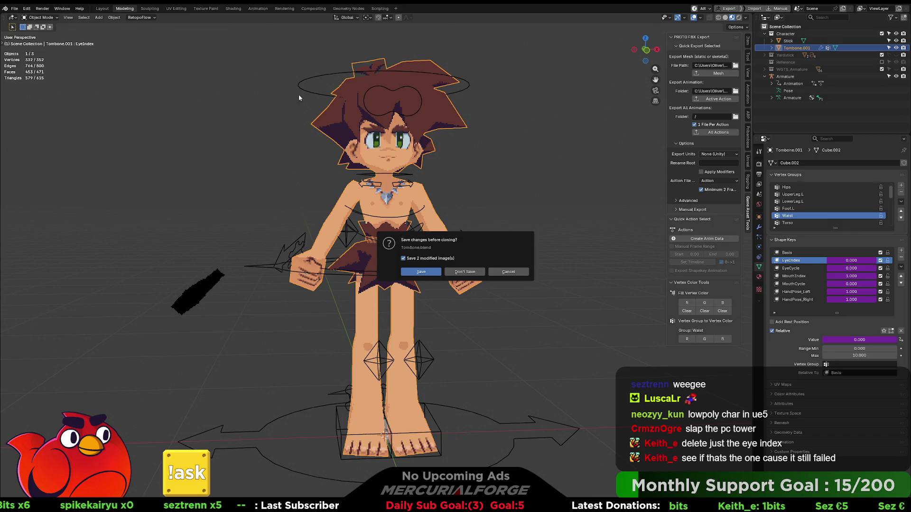
click(471, 277)
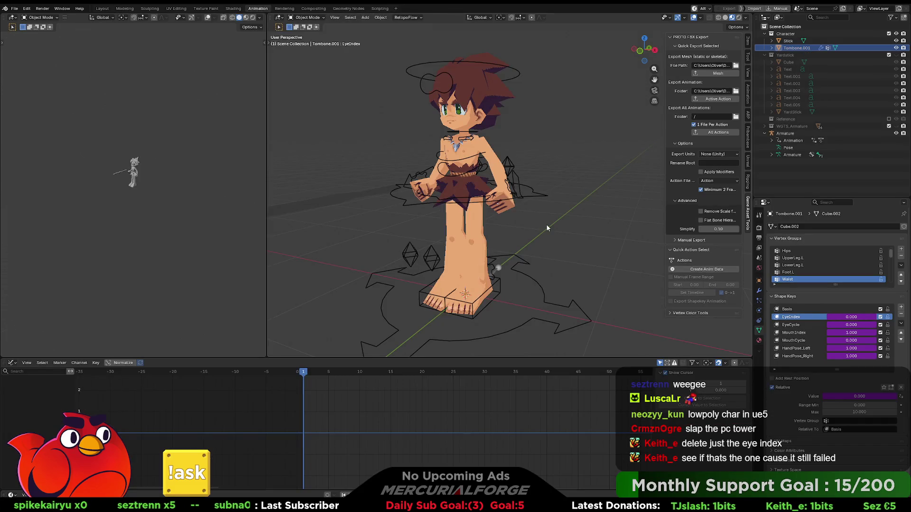
mouse_move(532, 230)
middle_down()
mouse_move(567, 231)
mouse_move(559, 230)
middle_up()
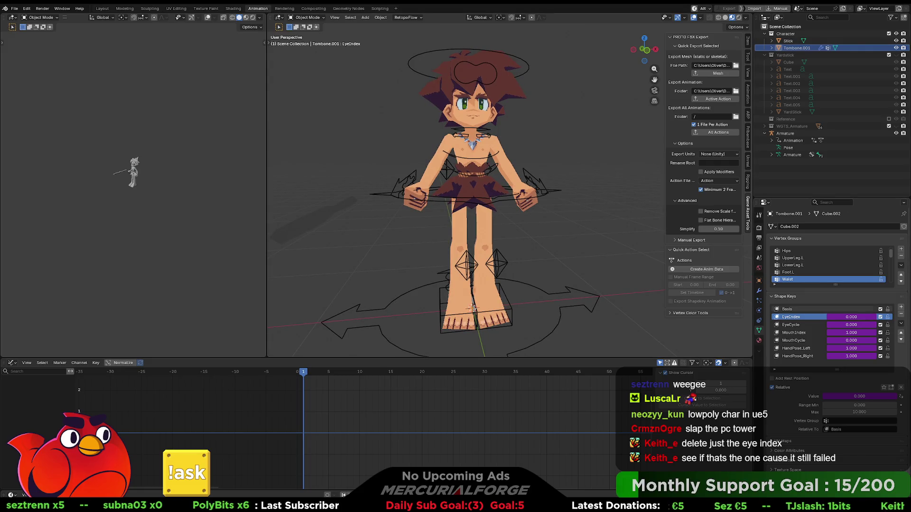
- Delete the EyeIndex shape key and select the Armature object
click(901, 315)
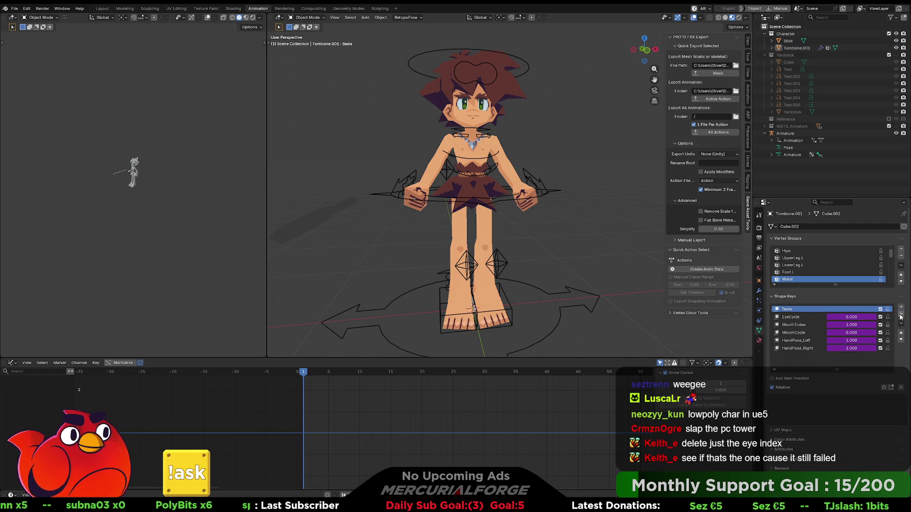
click(524, 168)
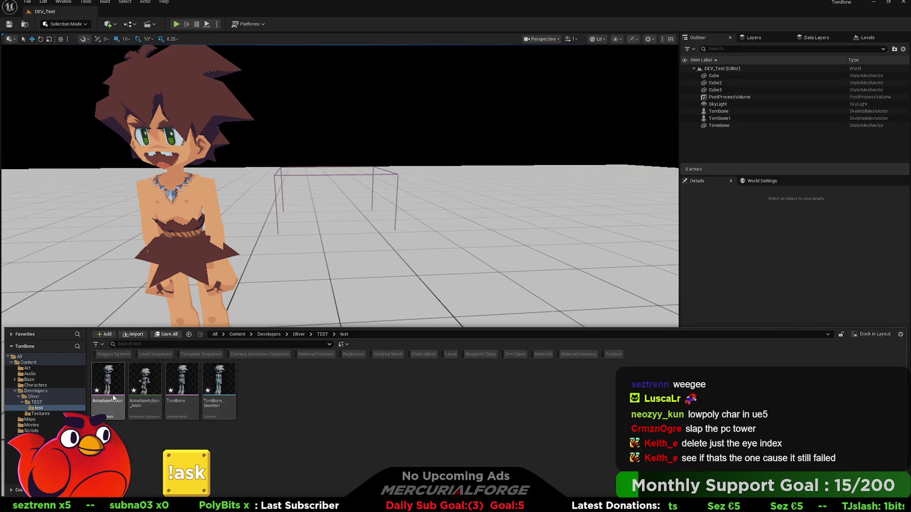
- Box-select and delete the four TomBone assets, then return to Blender
drag(114, 399, 221, 385)
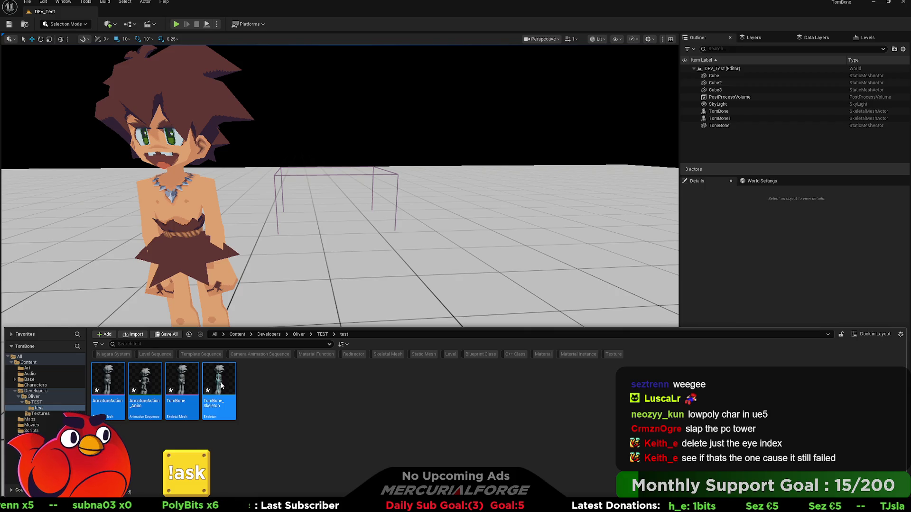
key(Delete)
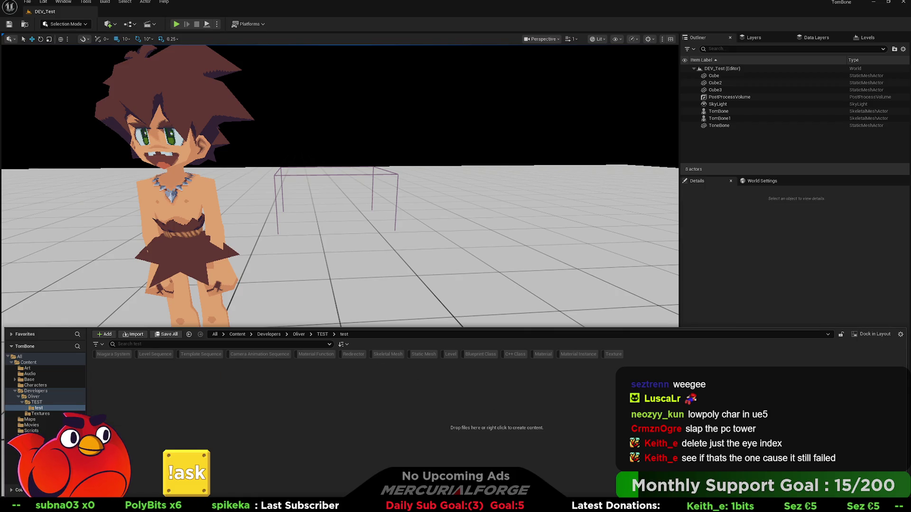
key(alt+Tab)
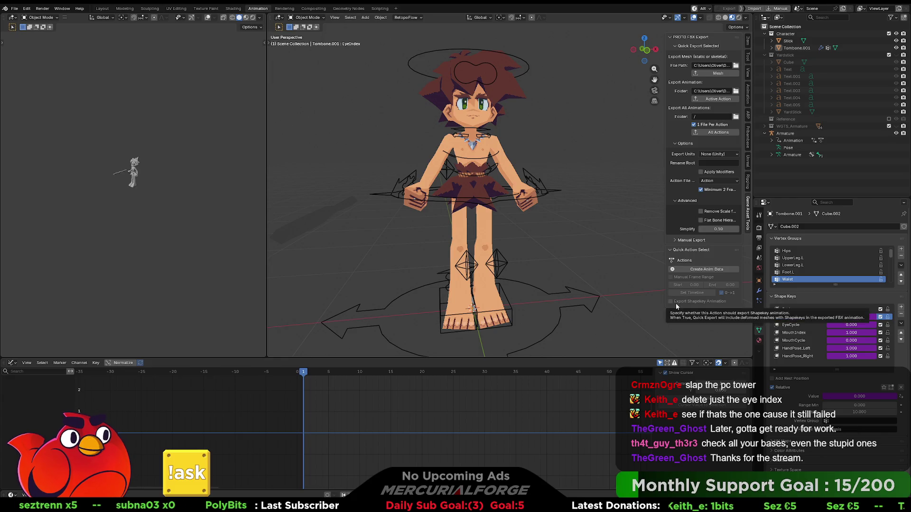
- Select the Armature rig and quick-export it with its animation to the Unreal test folder
click(537, 181)
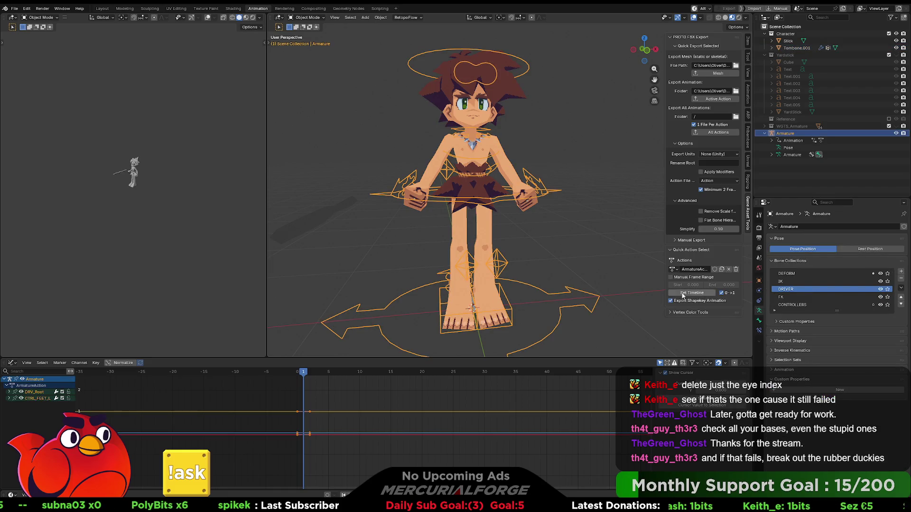
key(ctrl+z)
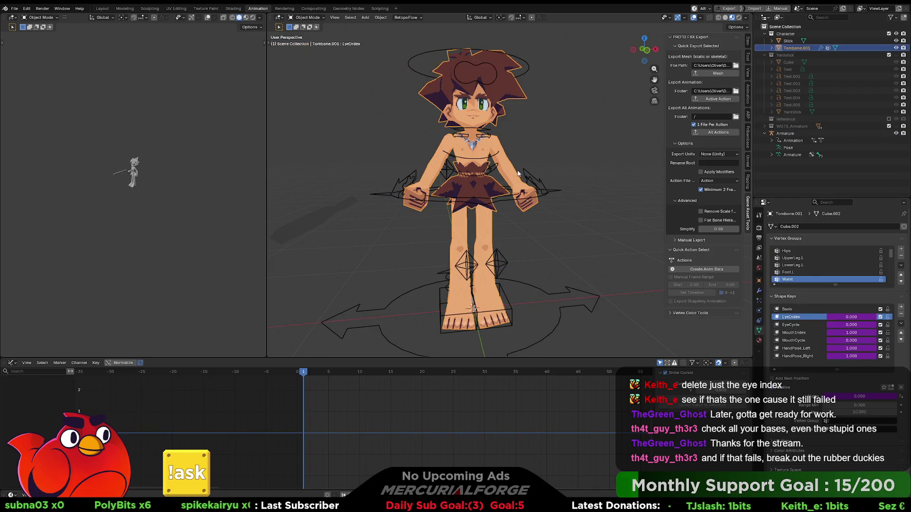
key(ctrl+shift+z)
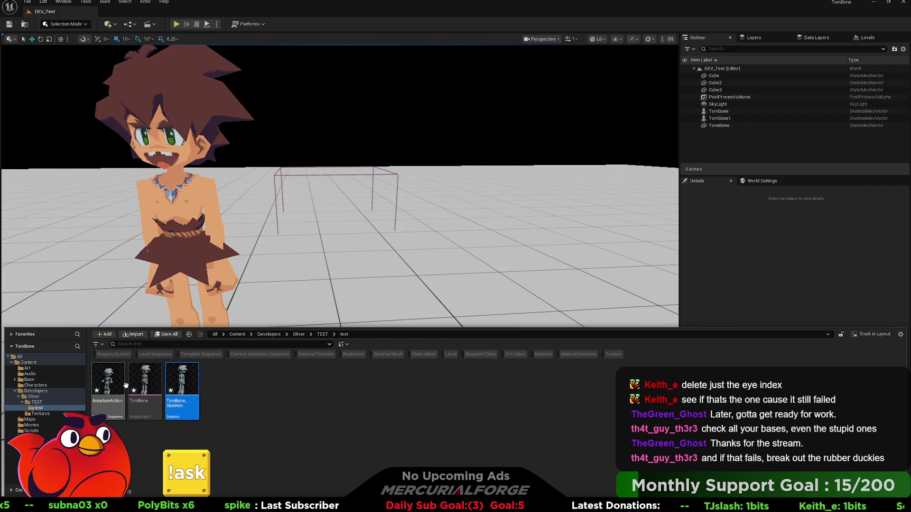
- Select and delete the ArmatureAction, TomBone and TomBone_Skeleton assets
shift+click(125, 385)
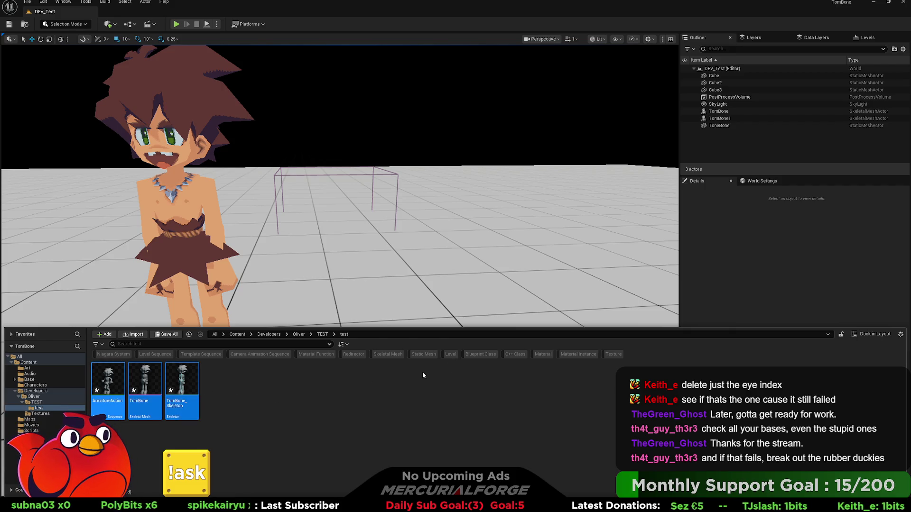
key(Delete)
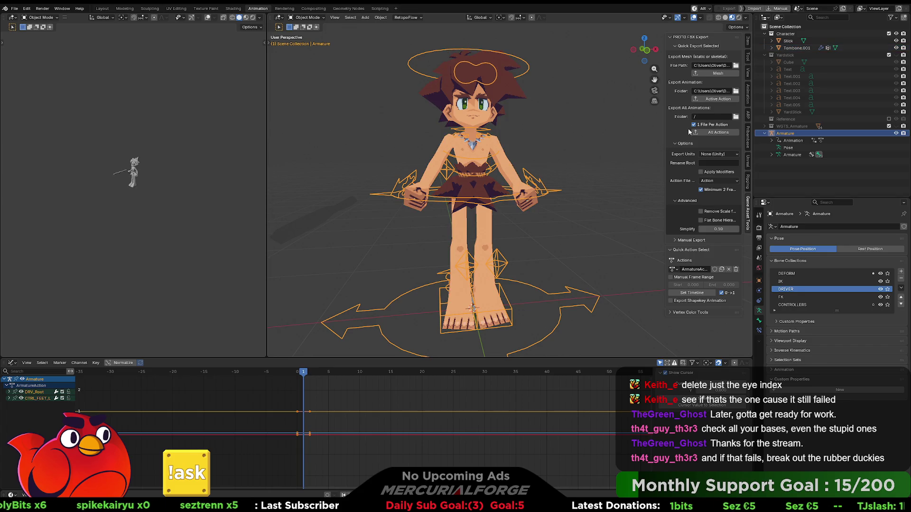
- Make Tombone.001 active, show its vertex groups, then bring the Unreal editor forward
click(482, 86)
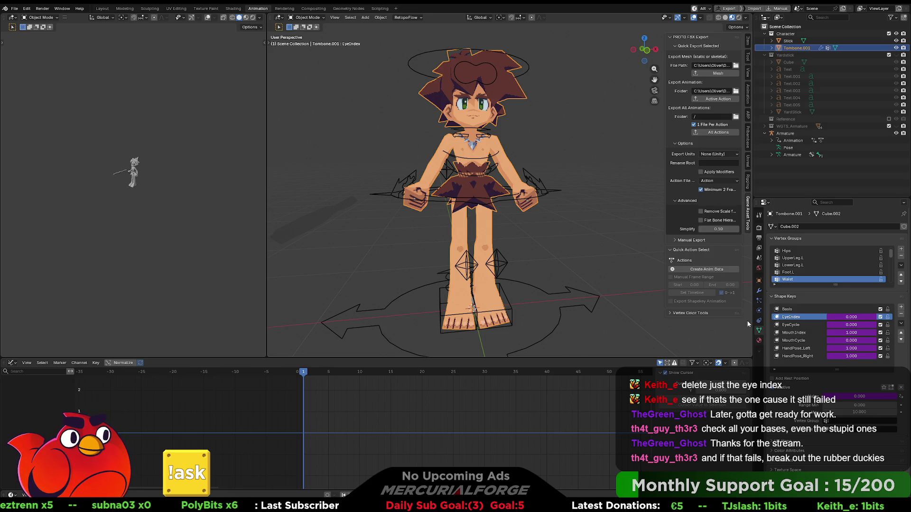
click(836, 422)
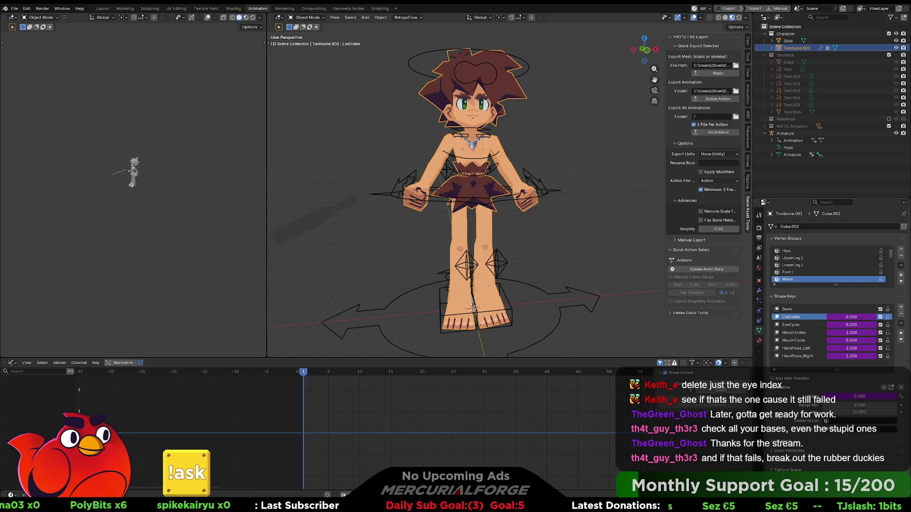
scroll(776, 393, down, 1)
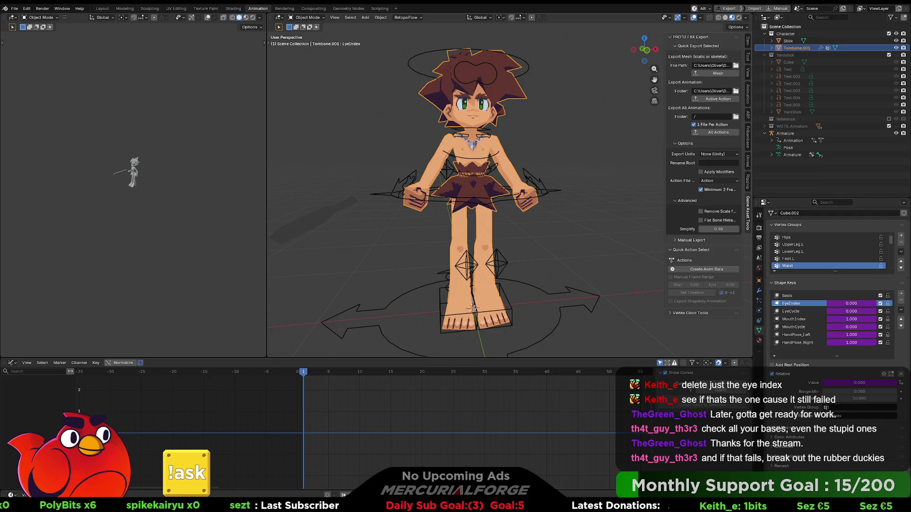
key(alt+Tab)
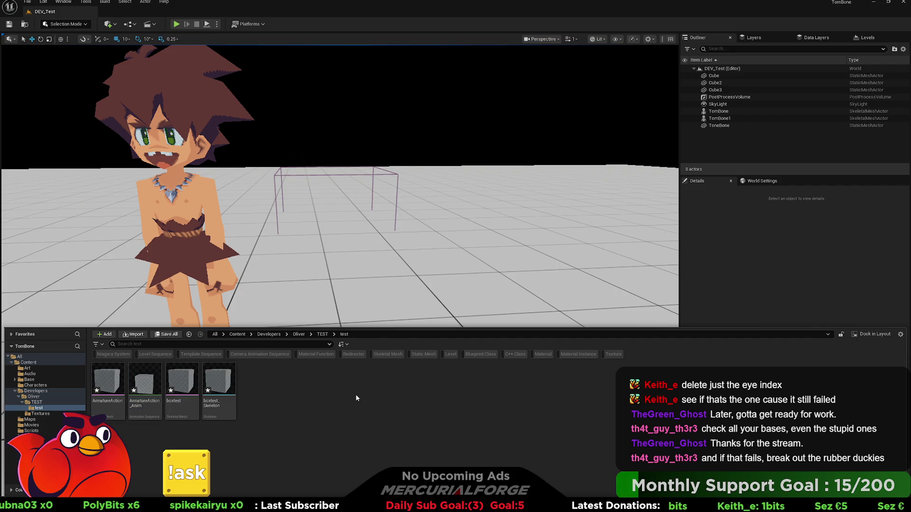
- Select boxtest_Skeleton and the other three test assets, delete them, and reveal the level view
click(227, 380)
shift+click(123, 380)
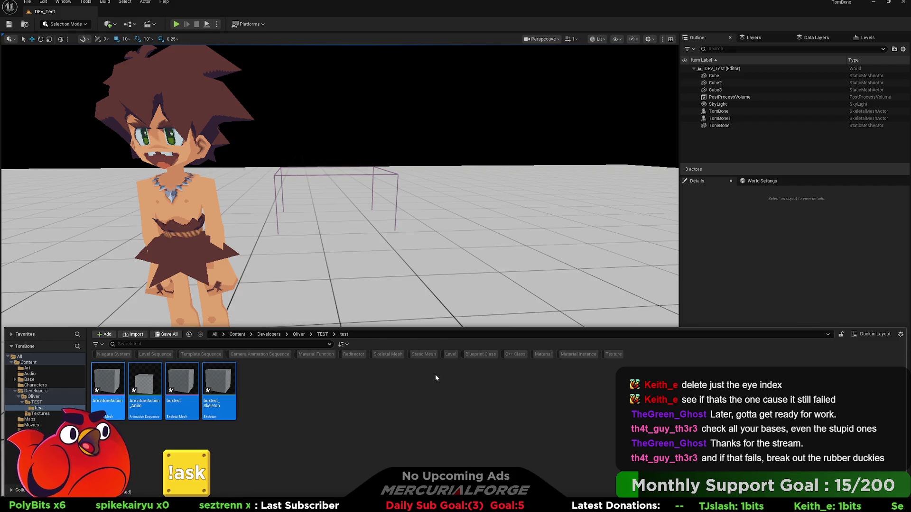
key(Delete)
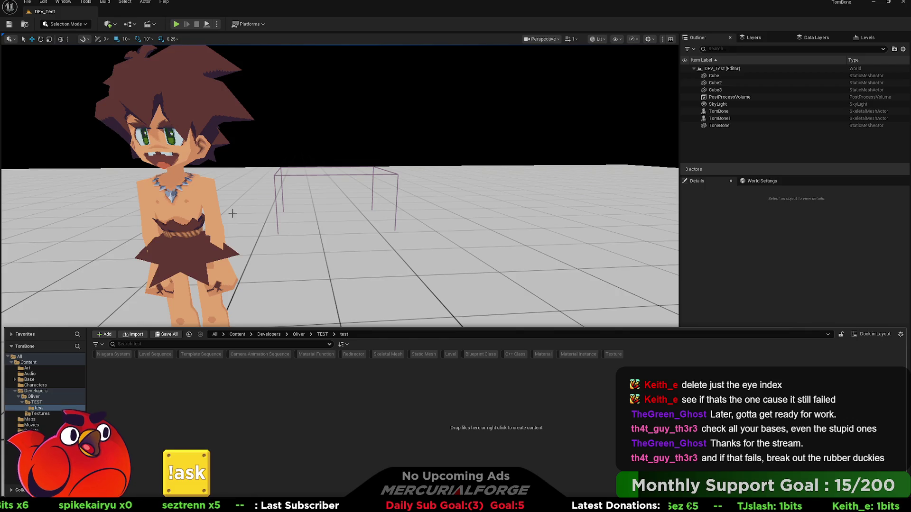
click(31, 4)
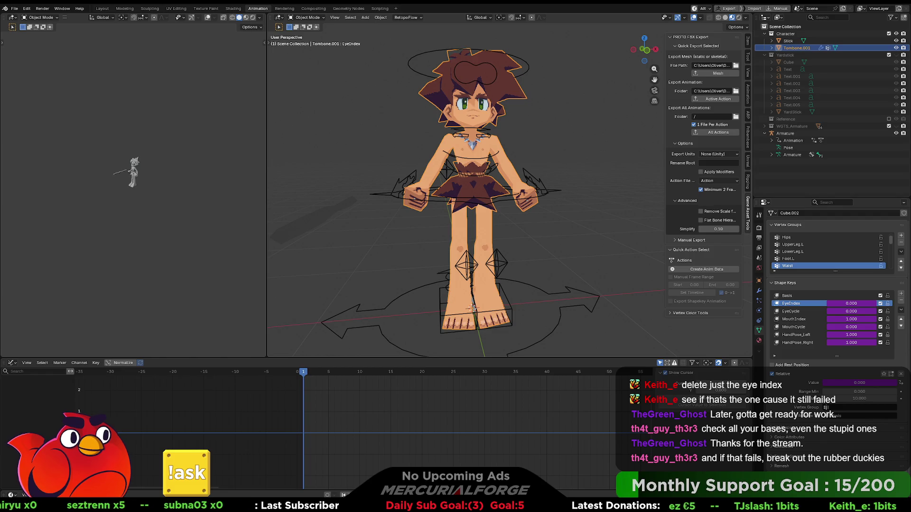
scroll(547, 174, down, 2)
scroll(547, 174, down, 2)
scroll(568, 168, down, 1)
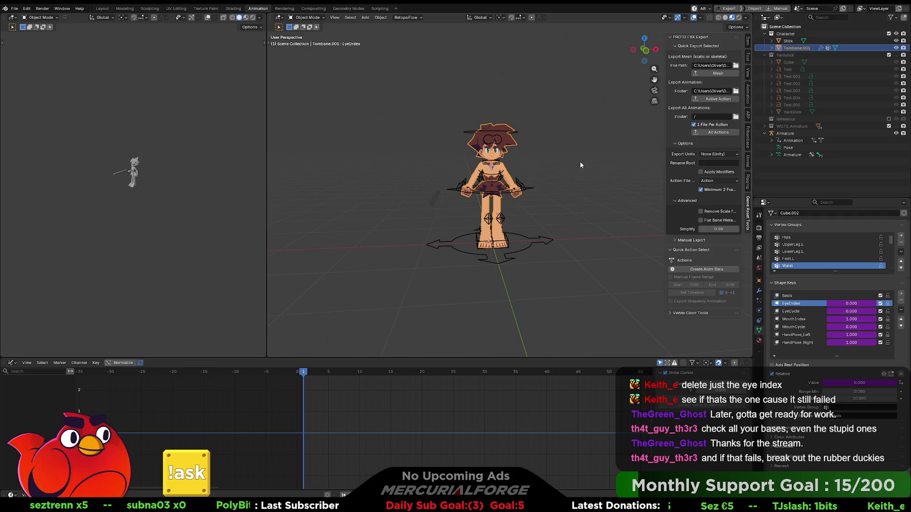
scroll(580, 162, up, 1)
scroll(562, 167, up, 1)
scroll(562, 167, up, 1)
scroll(562, 160, up, 2)
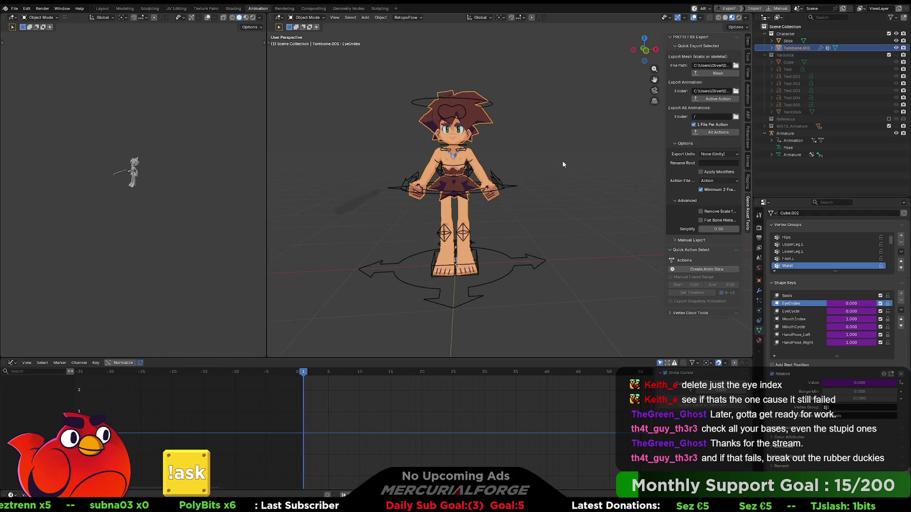
- Hide the Tombone.001 mesh so only the armature's bones and controls show
middle_drag(563, 160, 554, 165)
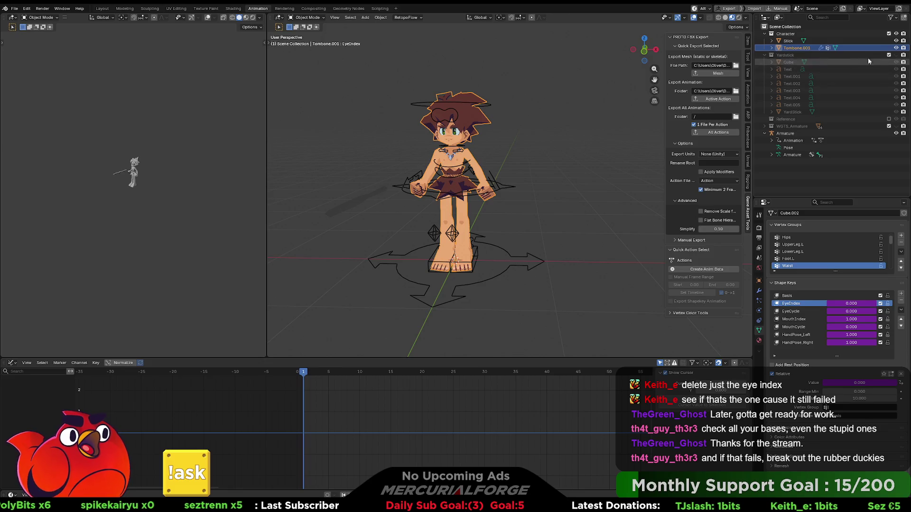
key(h)
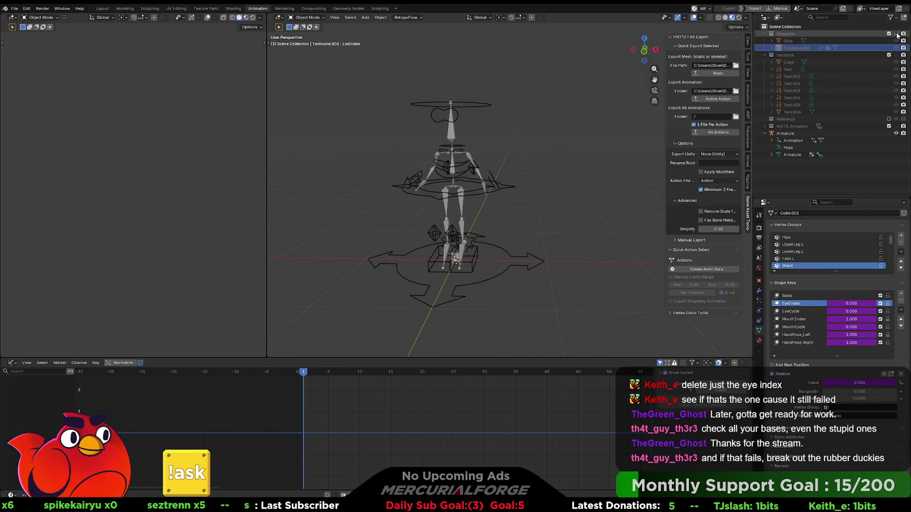
- Hide the character Armature in the Outliner and add a new cube and a new armature
click(767, 55)
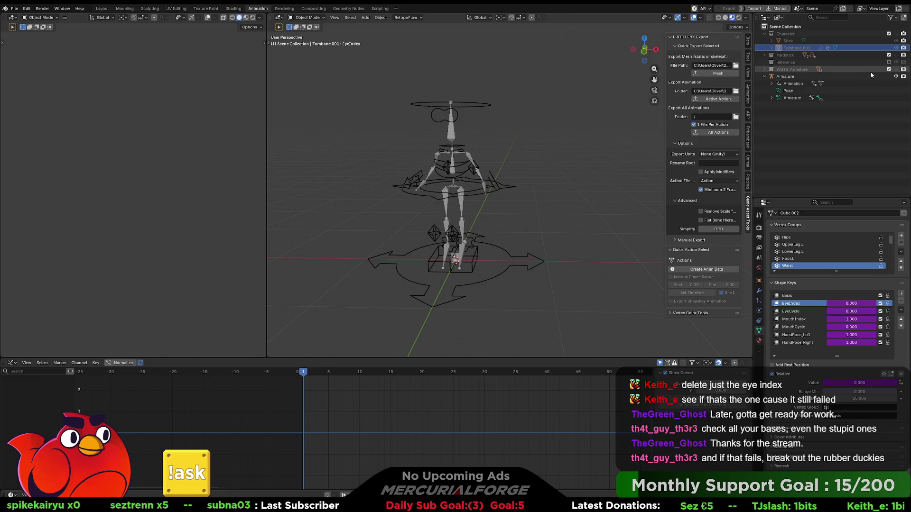
click(895, 75)
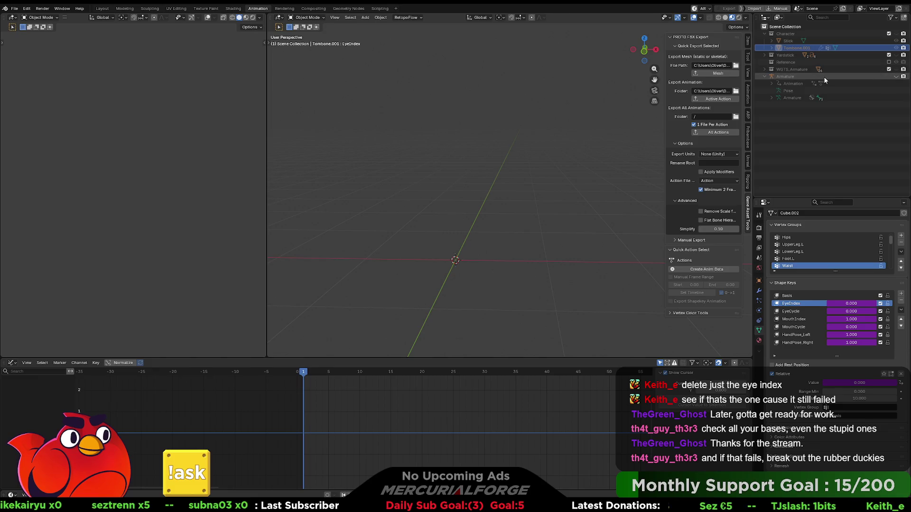
click(767, 77)
key(shift+a)
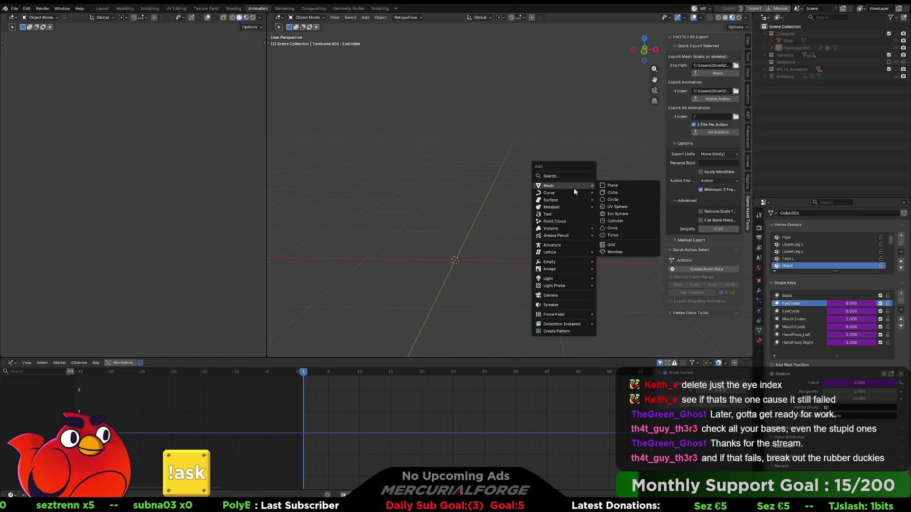
click(632, 195)
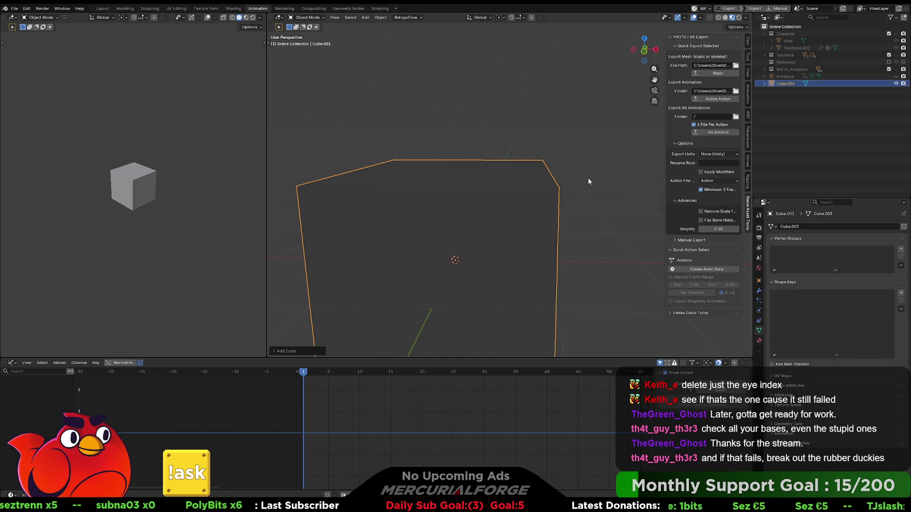
key(shift+a)
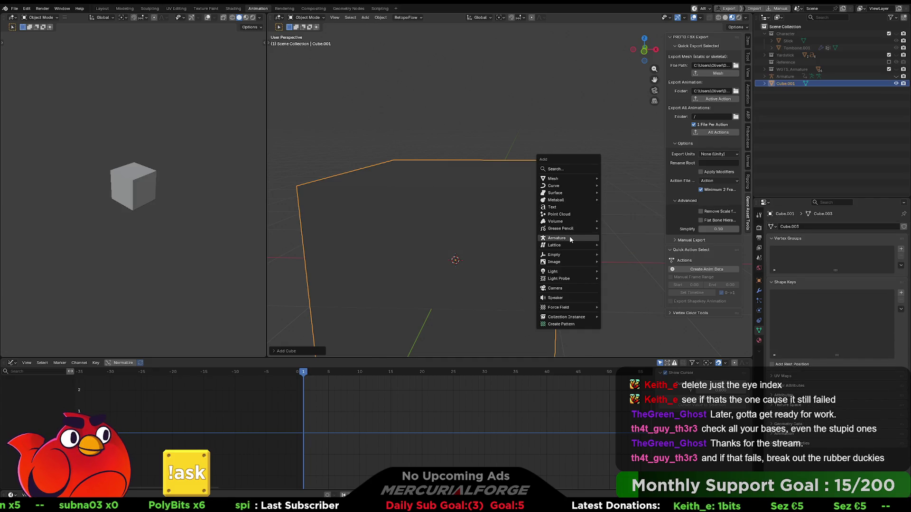
click(570, 239)
- Select Cube.001 with Armature.001 active and try parenting them via Ctrl+P
mouse_move(588, 208)
middle_down()
mouse_move(518, 212)
mouse_move(514, 184)
middle_up()
click(512, 175)
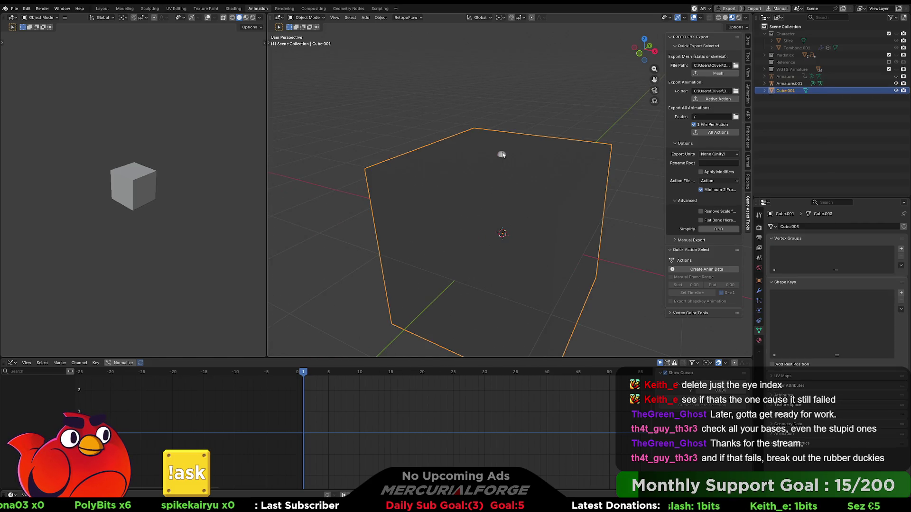
shift+click(502, 155)
key(ctrl+p)
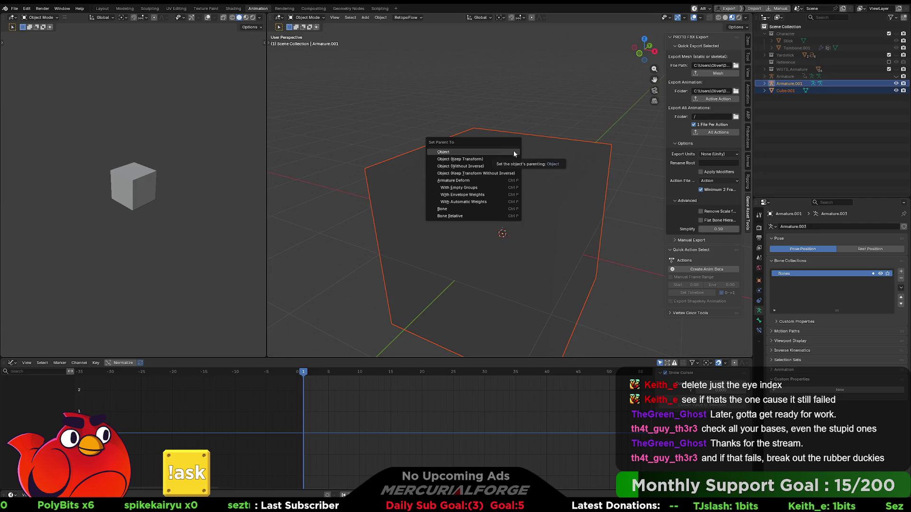
click(514, 155)
click(502, 157)
shift+click(541, 167)
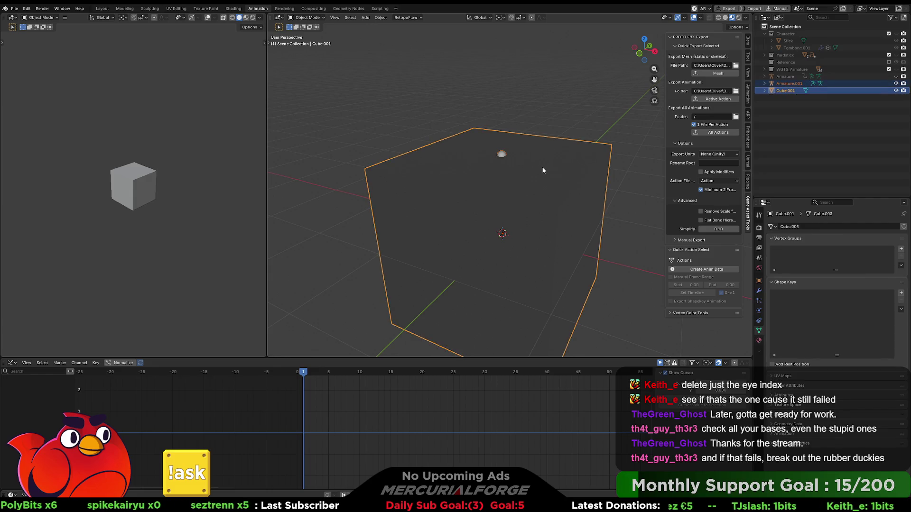
key(ctrl+p)
click(539, 166)
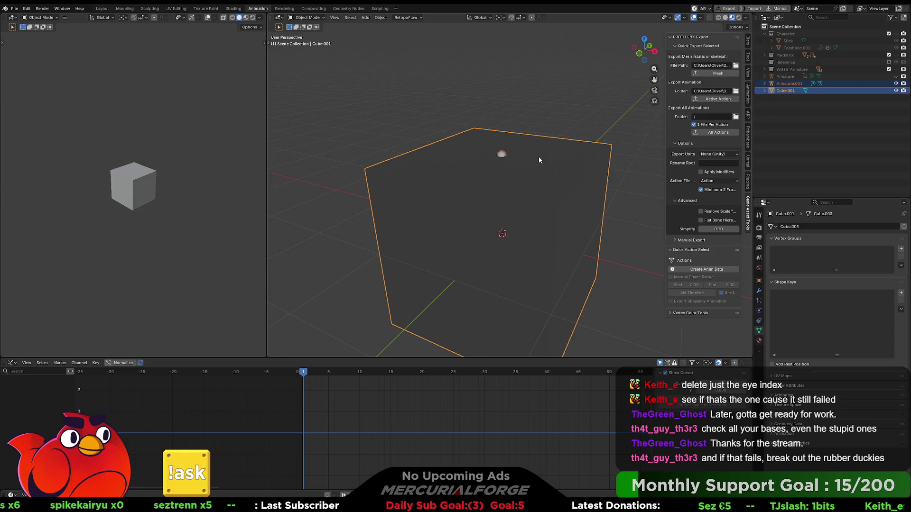
- Toggle the cube through edit mode with geometry deselected, return to object mode, and expand Armature.001
key(ctrl+Tab)
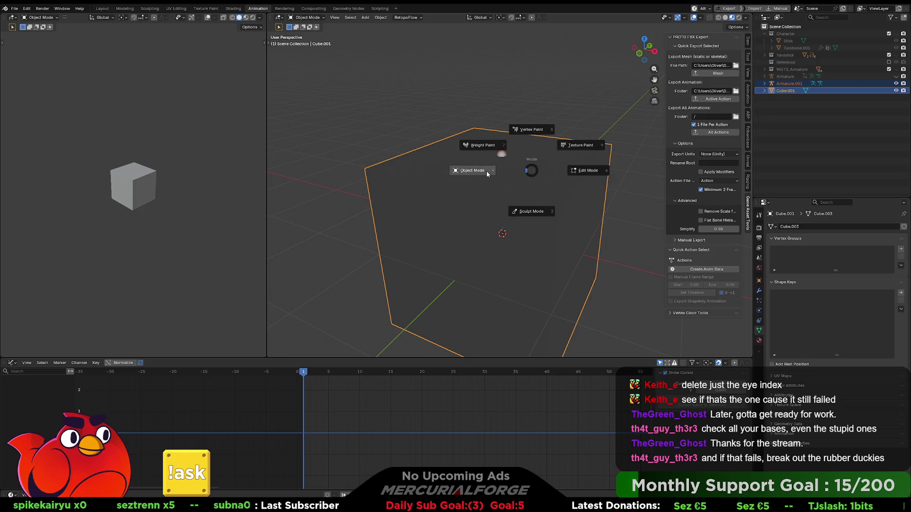
click(575, 174)
key(alt+a)
key(ctrl+Tab)
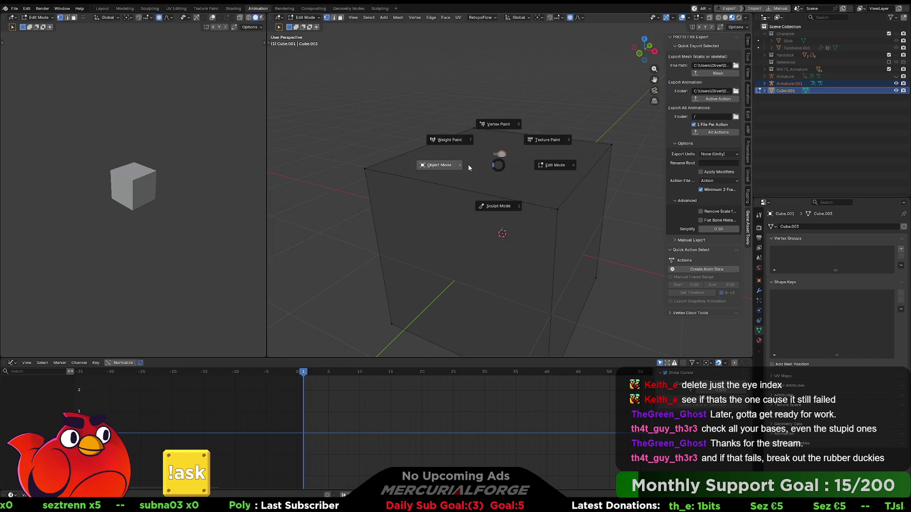
click(529, 168)
click(511, 163)
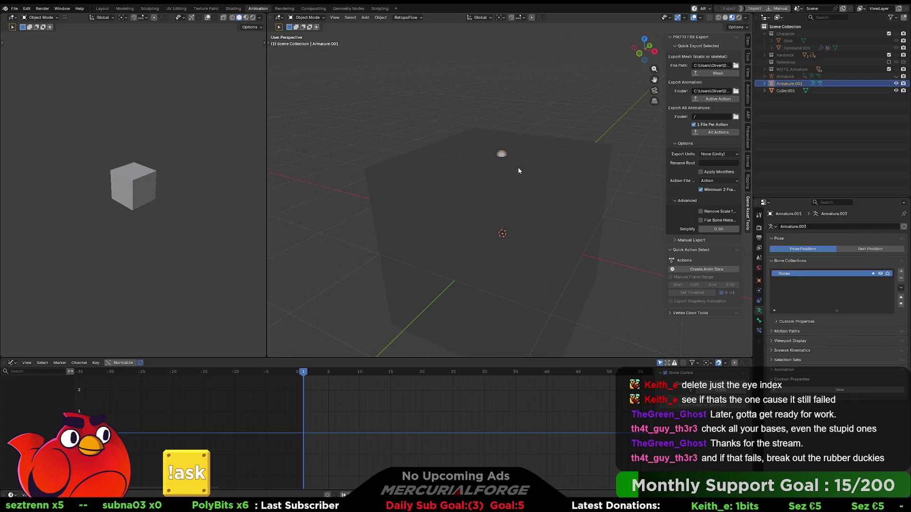
click(519, 169)
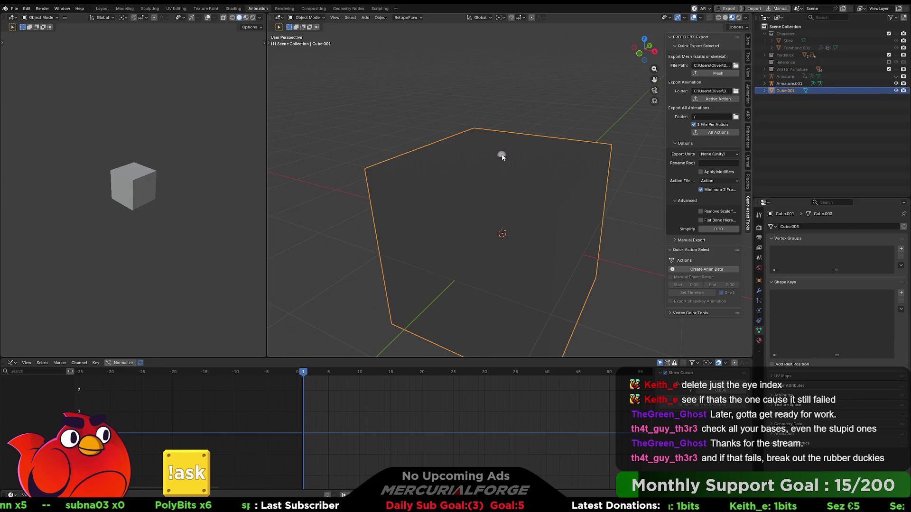
click(765, 84)
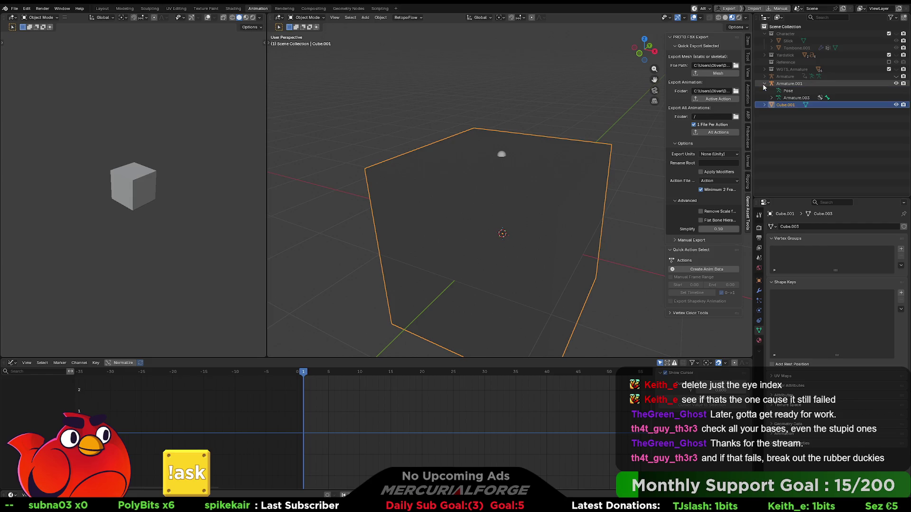
- Parent Cube.001 to Armature.001 with automatic weights
click(776, 98)
click(794, 105)
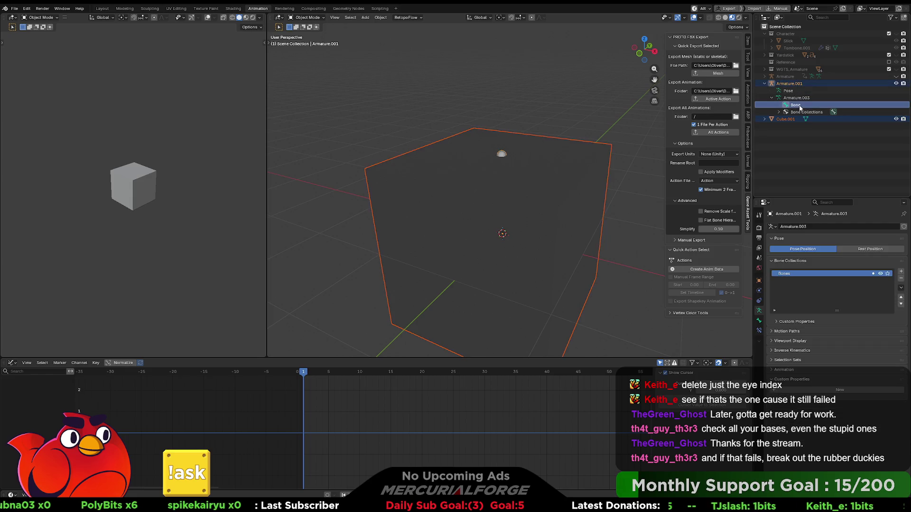
key(ctrl+p)
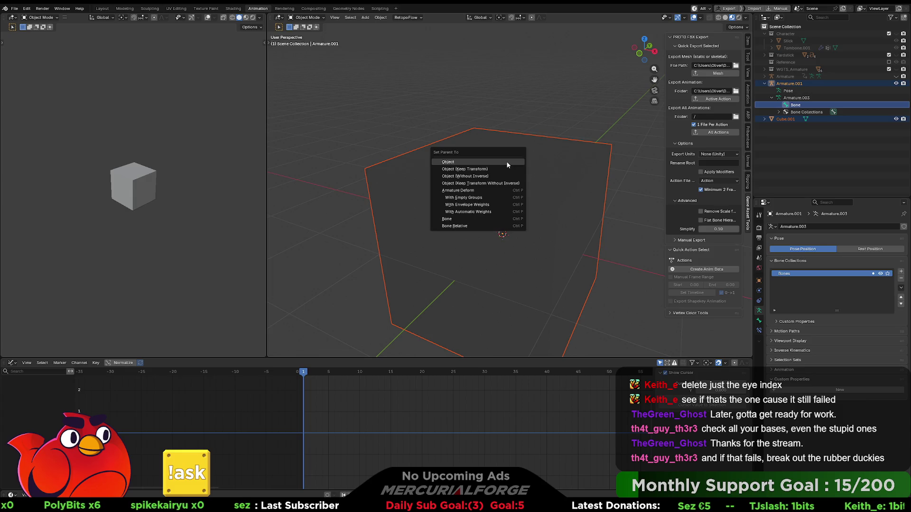
click(483, 211)
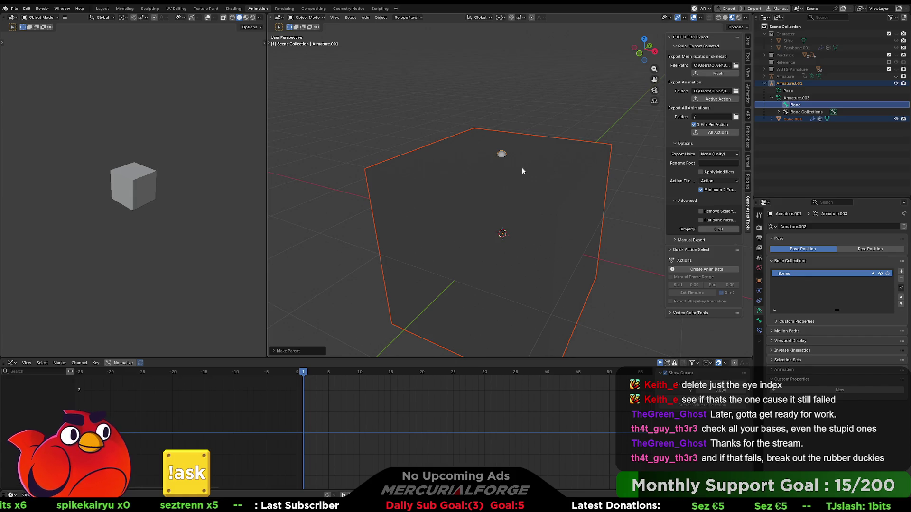
- Enter Pose Mode on the armature and start rotating the Bone, then cancel it
click(504, 155)
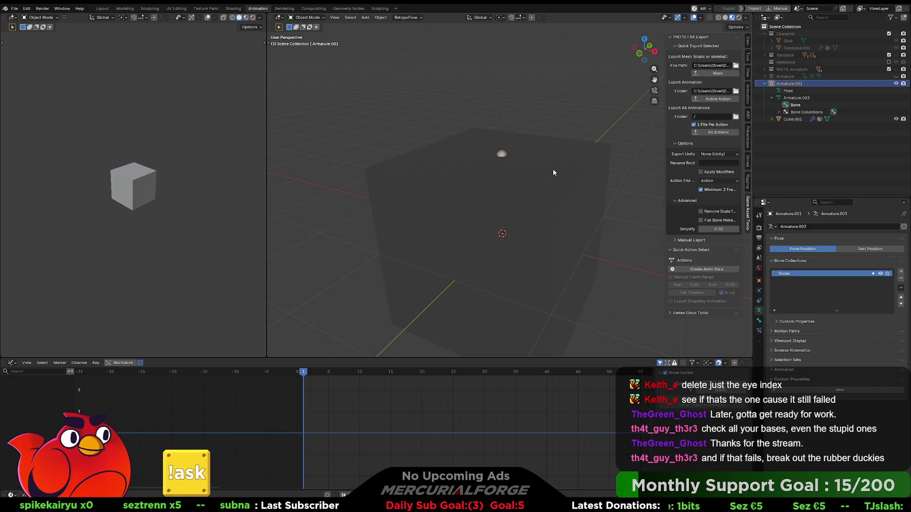
key(ctrl+Tab)
click(547, 230)
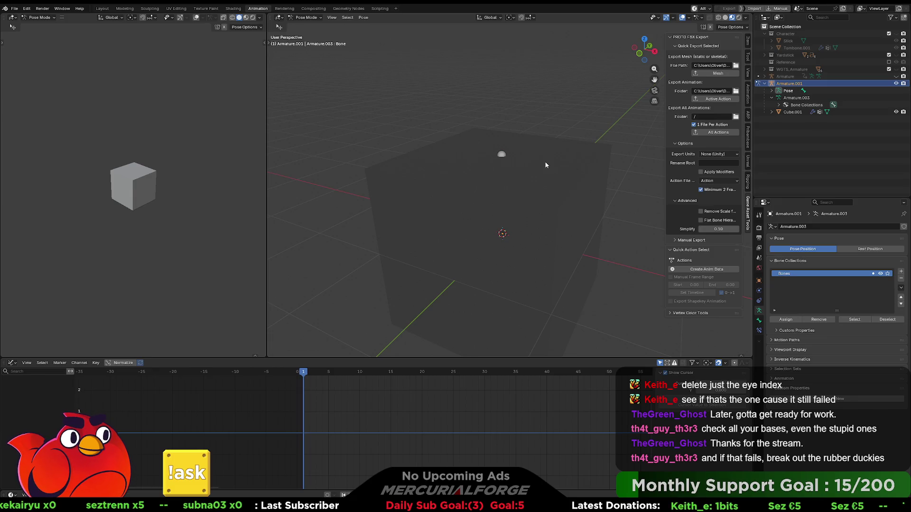
click(501, 154)
key(r)
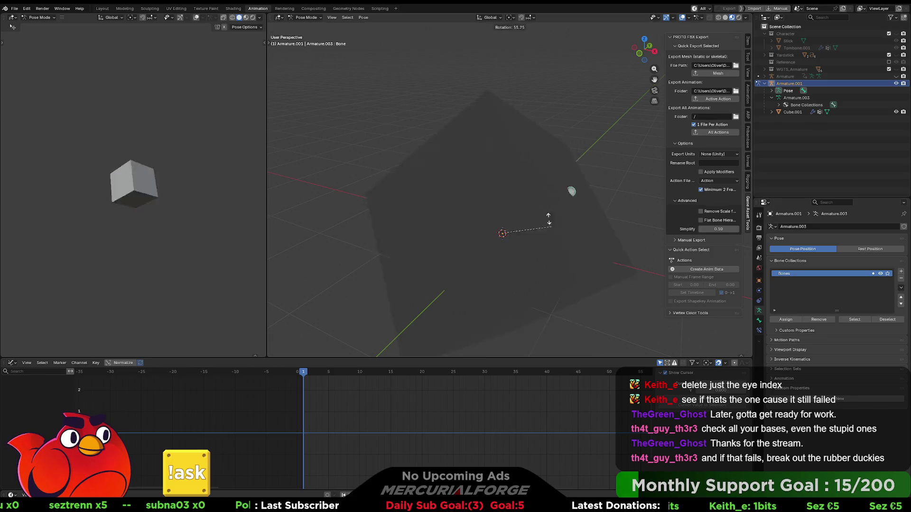
key(Escape)
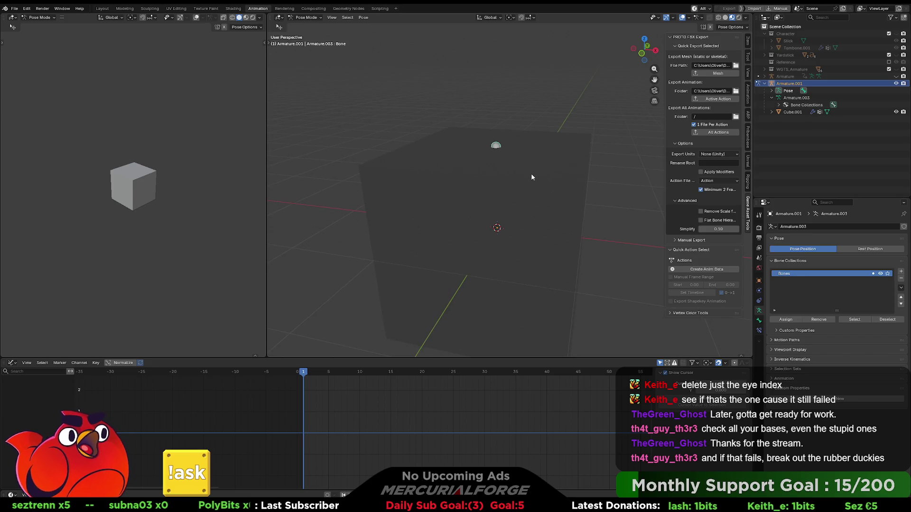
- Return to object mode and make Cube.001 the selected object
middle_drag(533, 189, 515, 167)
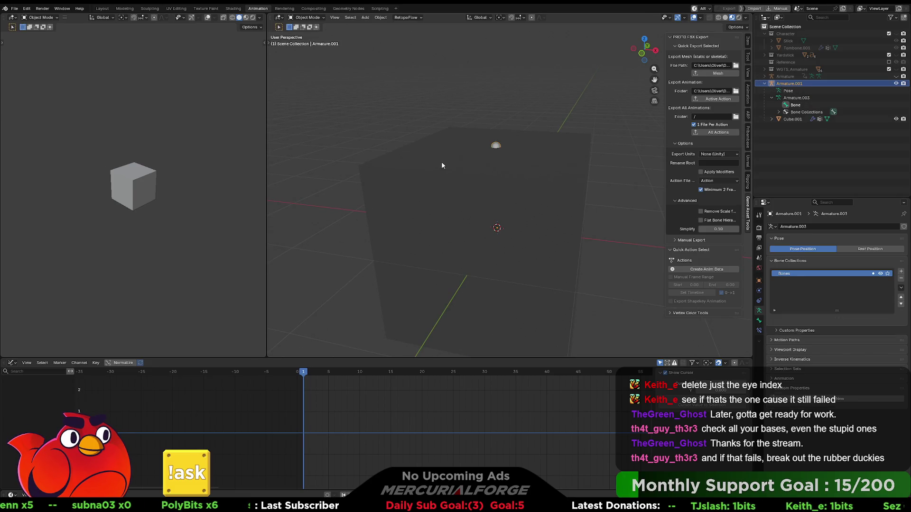
click(505, 160)
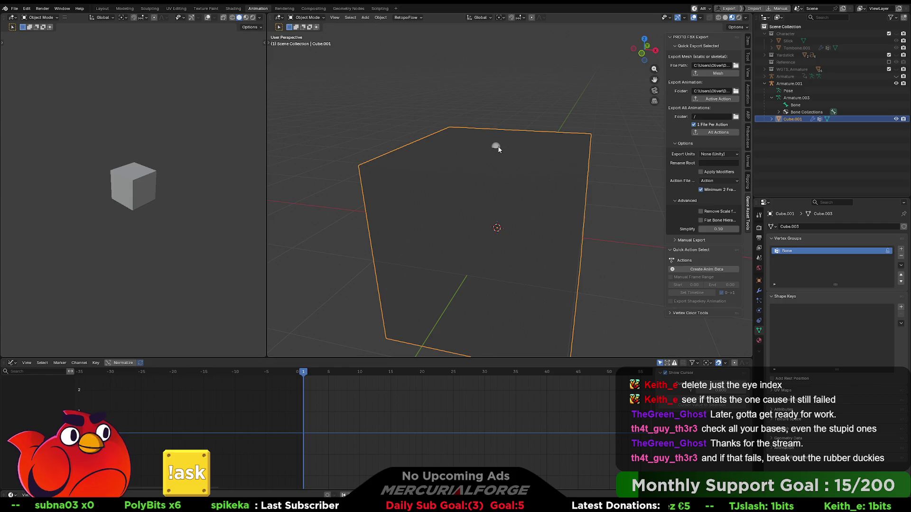
click(496, 147)
click(523, 153)
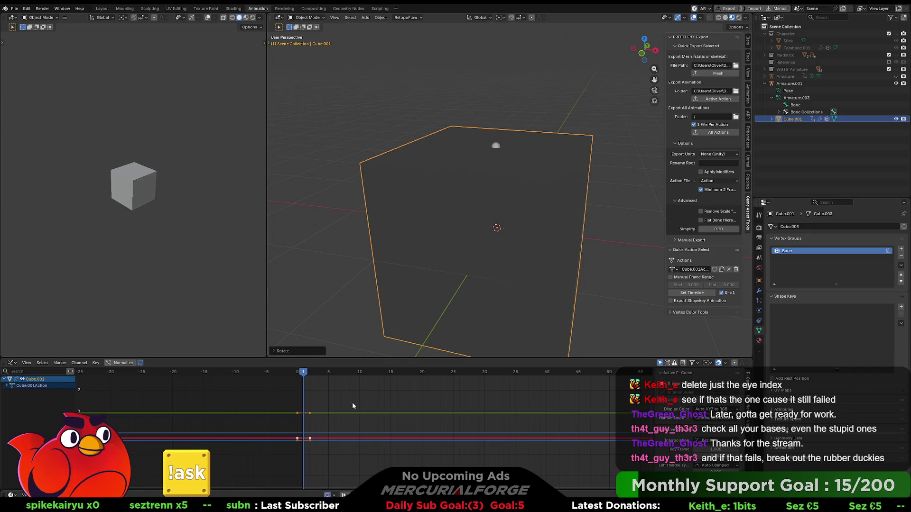
- Rotate the cube at around frame 28 and scrub the playhead back
click(471, 372)
key(r)
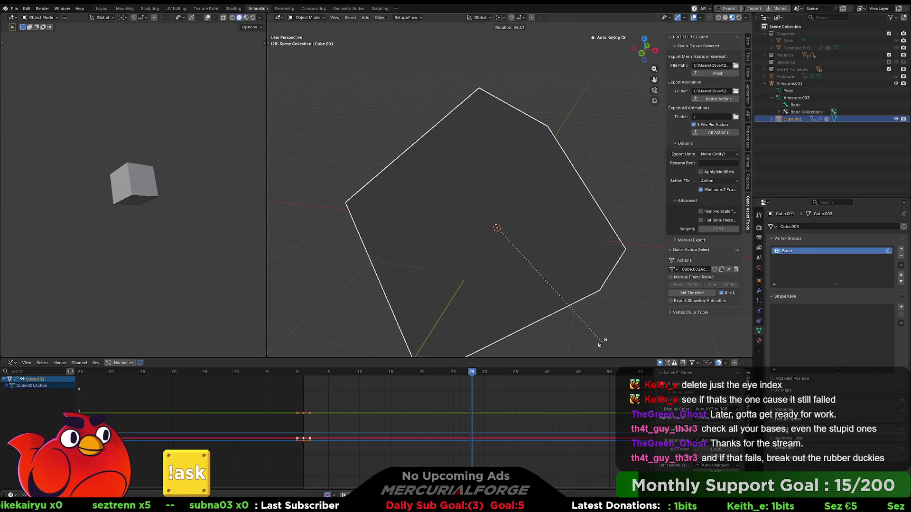
click(548, 264)
drag(469, 380, 309, 380)
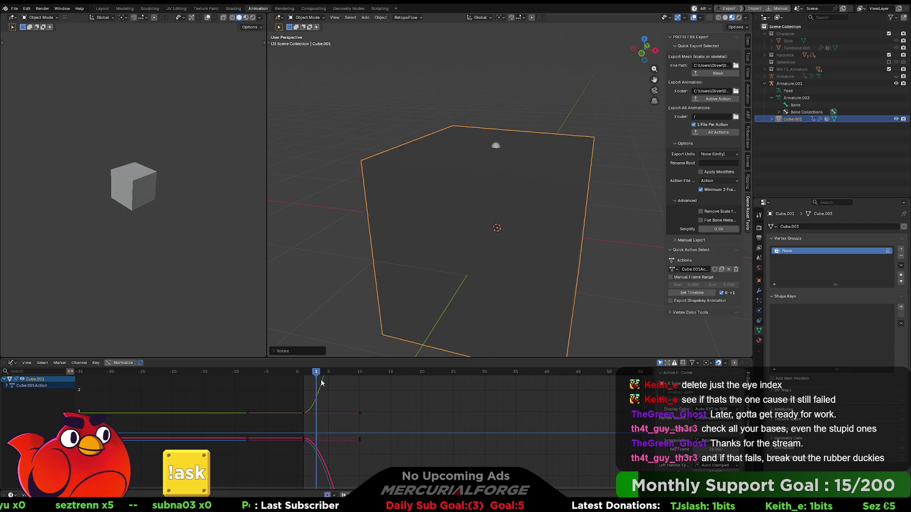
key(z)
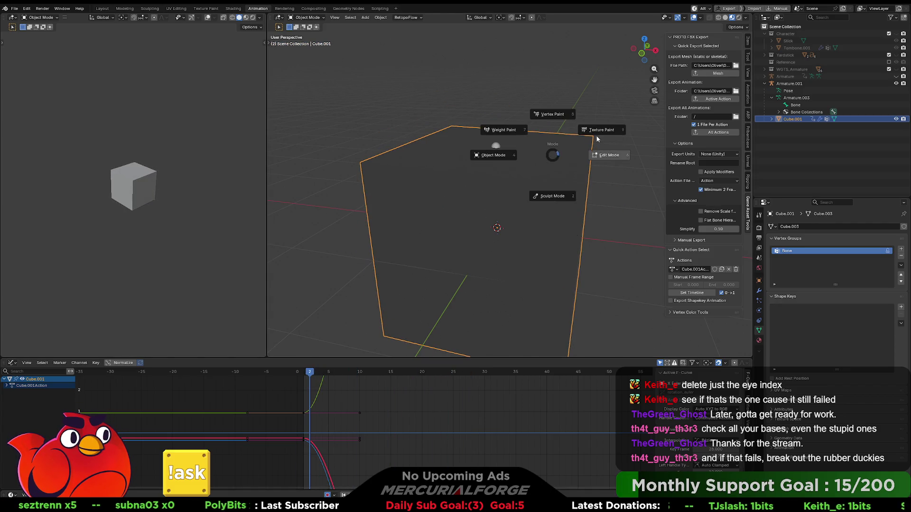
key(Escape)
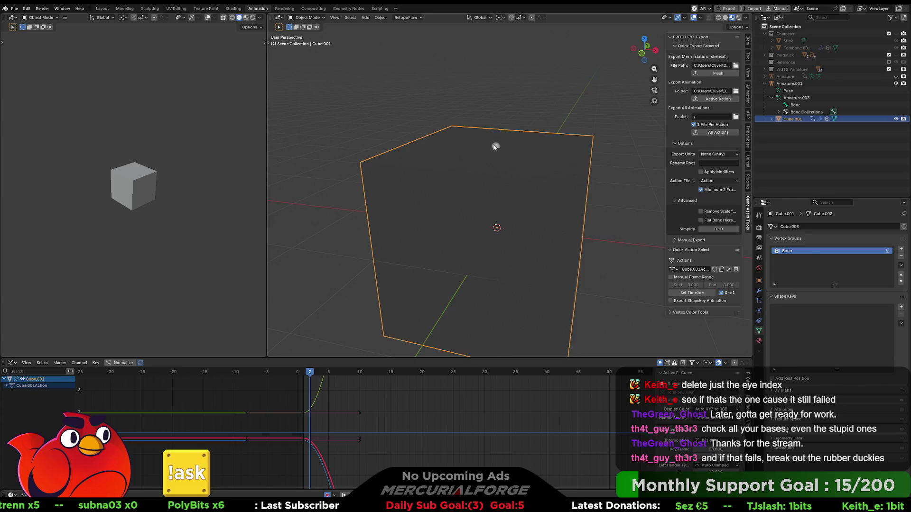
- Make Armature.001 active with the cube selected and attempt a quick export of its action
shift+click(495, 147)
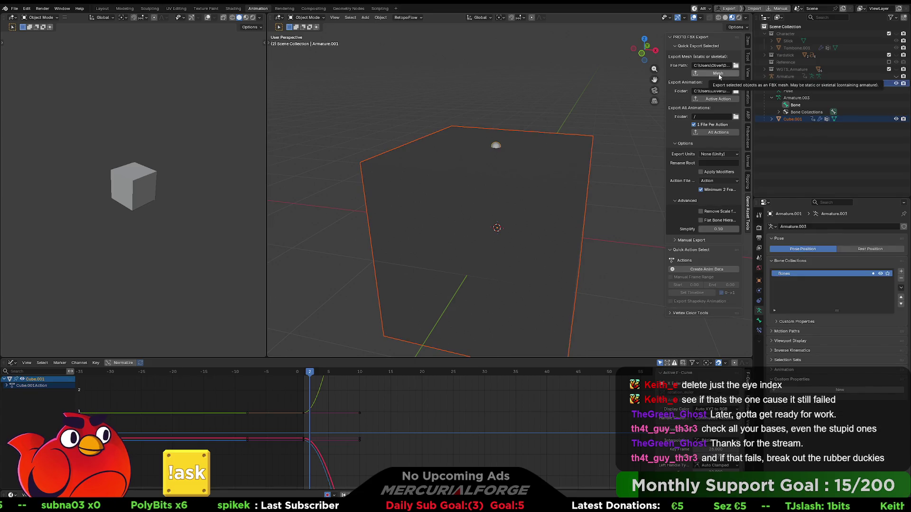
click(724, 100)
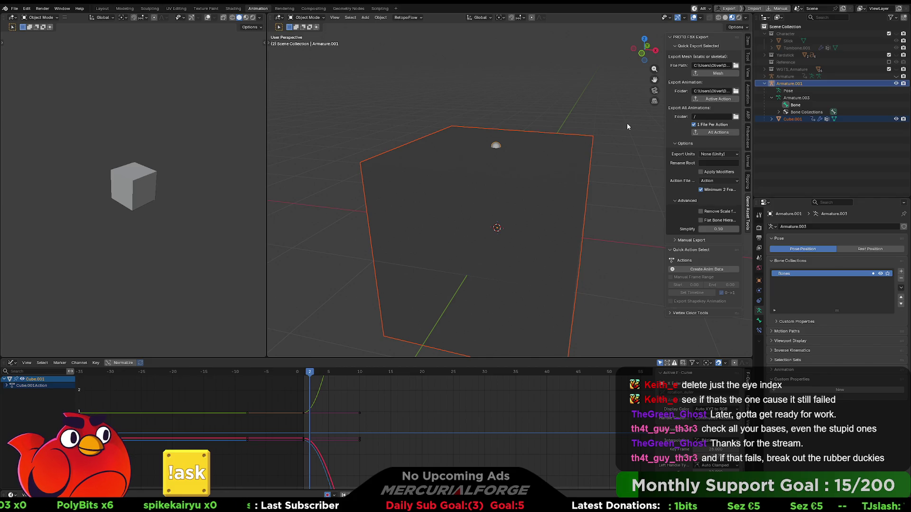
click(497, 147)
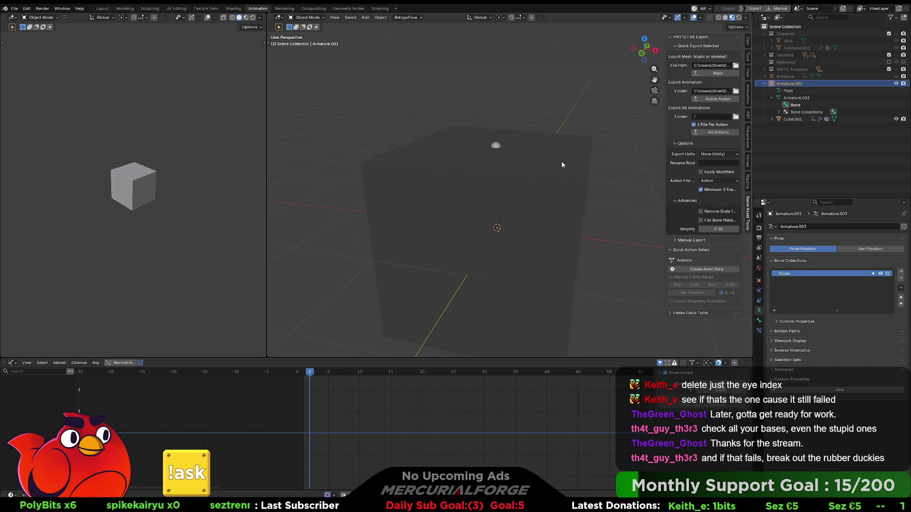
click(542, 161)
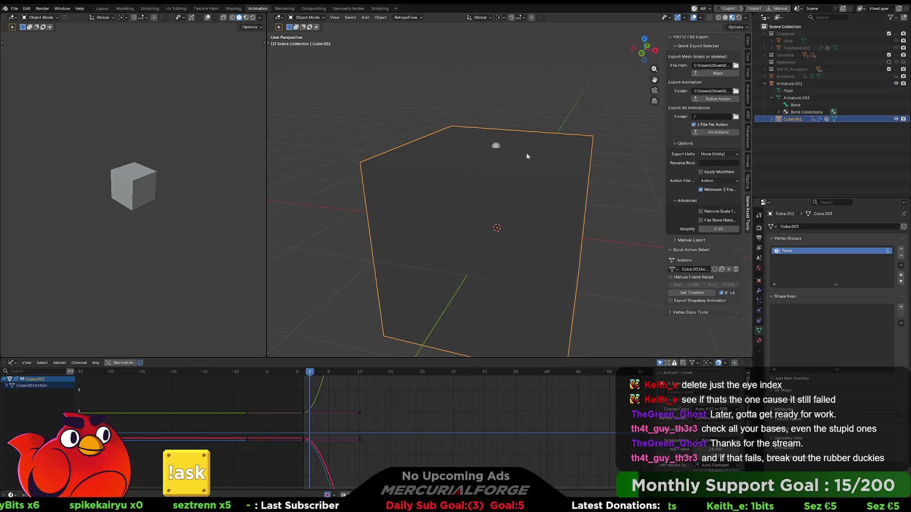
shift+click(499, 146)
click(717, 98)
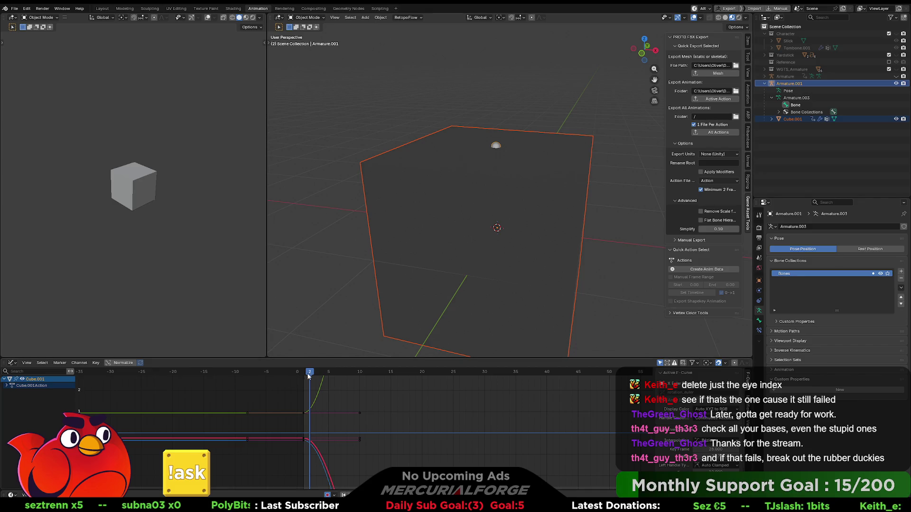
- Switch the bottom area to the Nonlinear Animation editor and retry the action export
drag(308, 377, 330, 375)
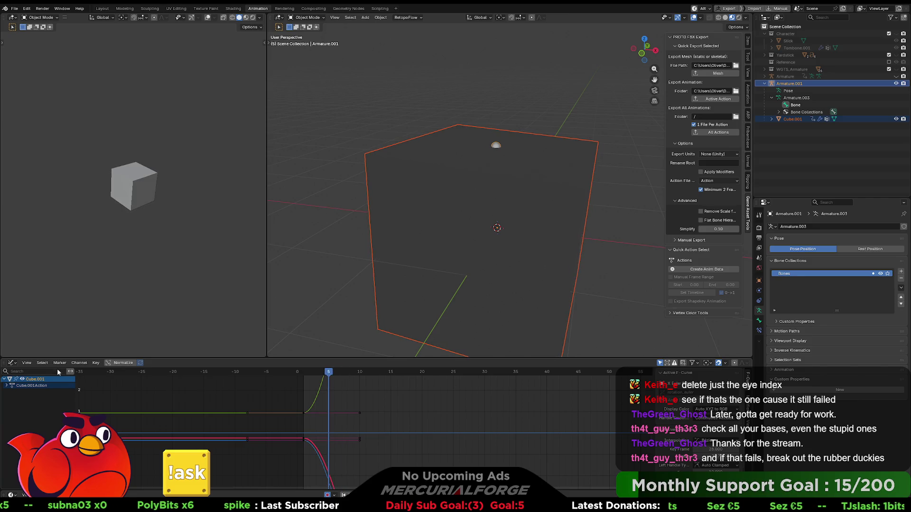
click(13, 364)
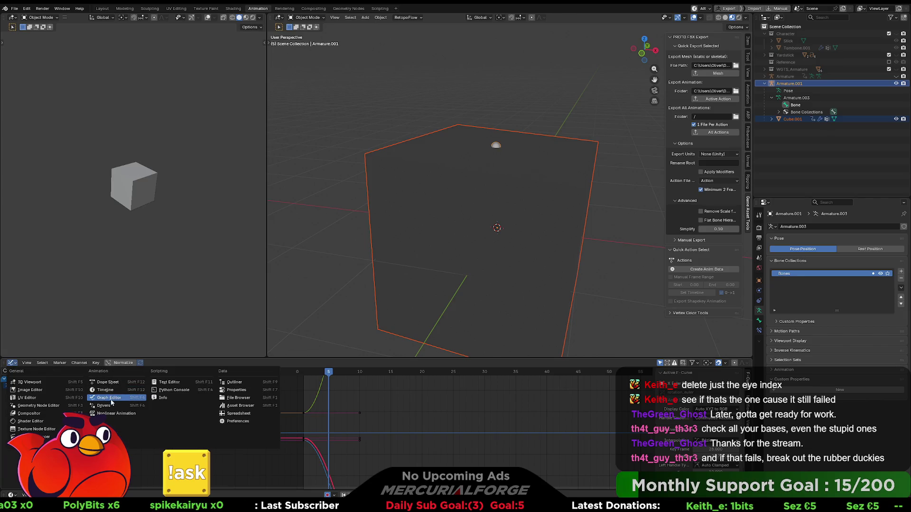
click(113, 412)
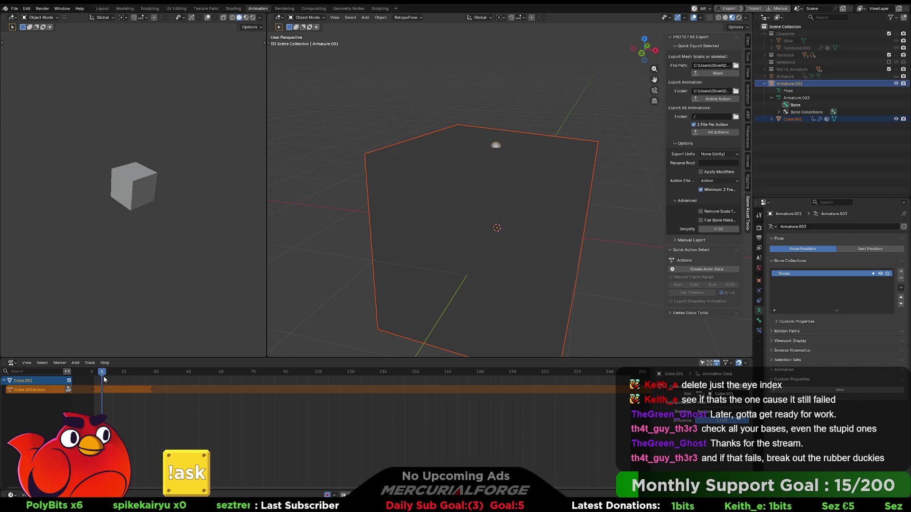
key(Right)
key(Right)
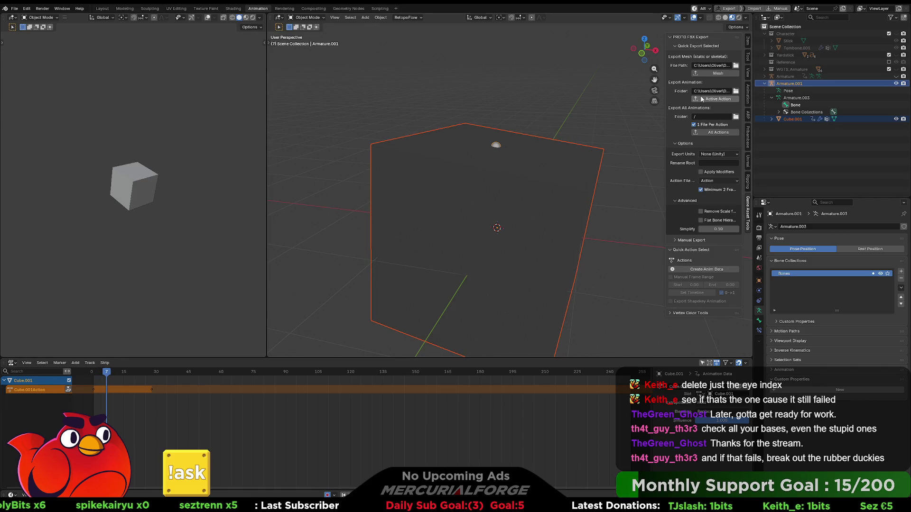
click(715, 98)
- Reselect Cube.001 and Armature.001 from the Outliner and retry the export
key(alt+a)
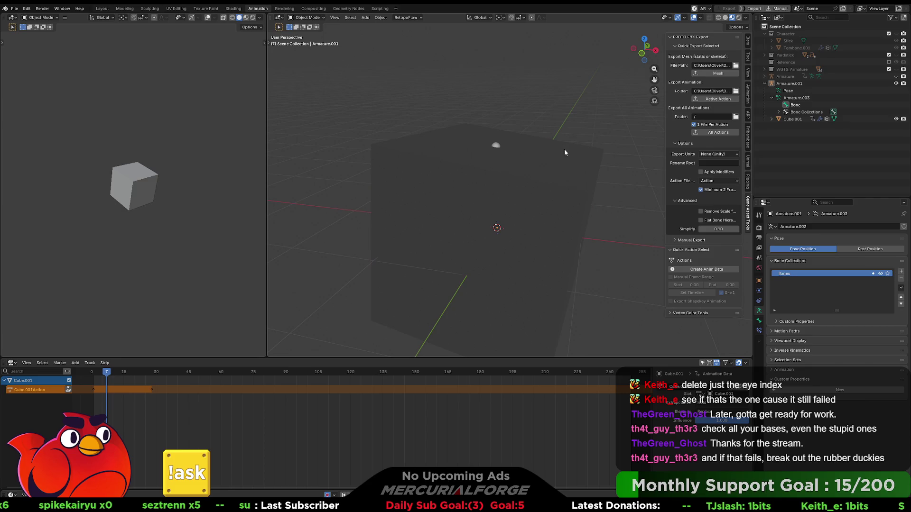
click(552, 151)
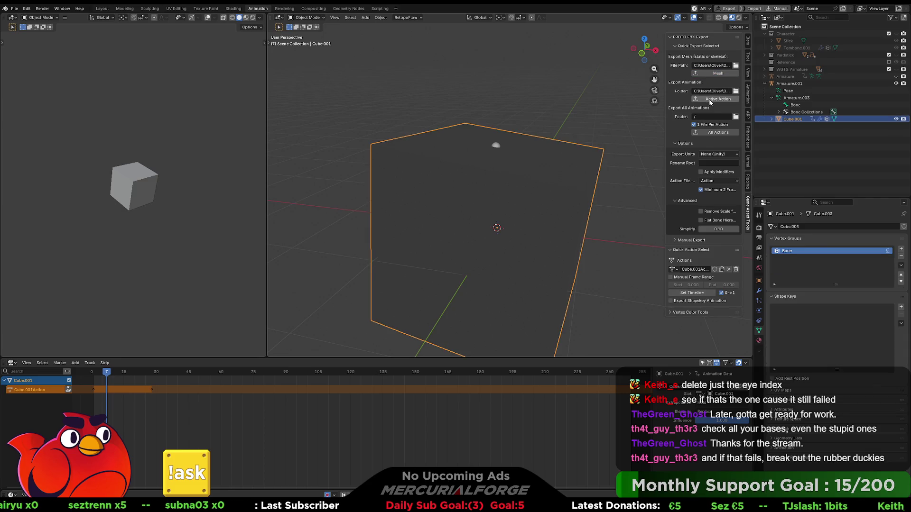
click(809, 99)
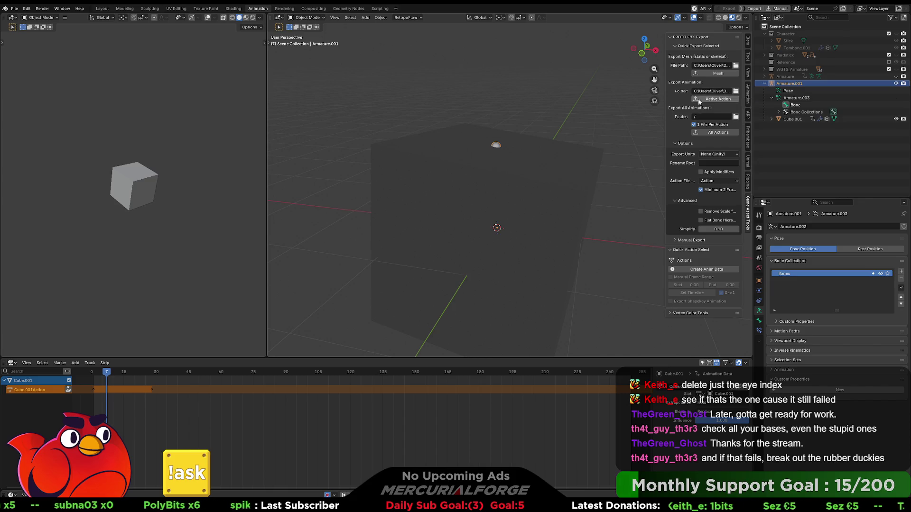
click(793, 119)
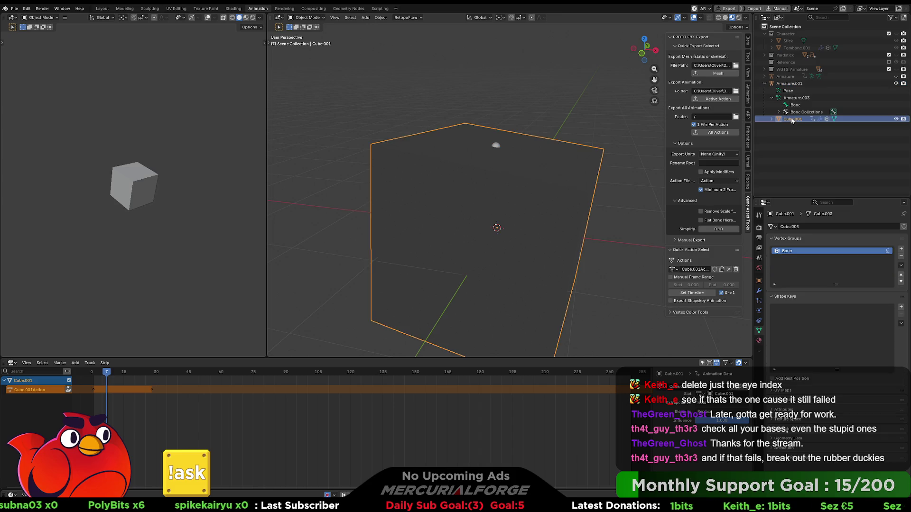
click(790, 84)
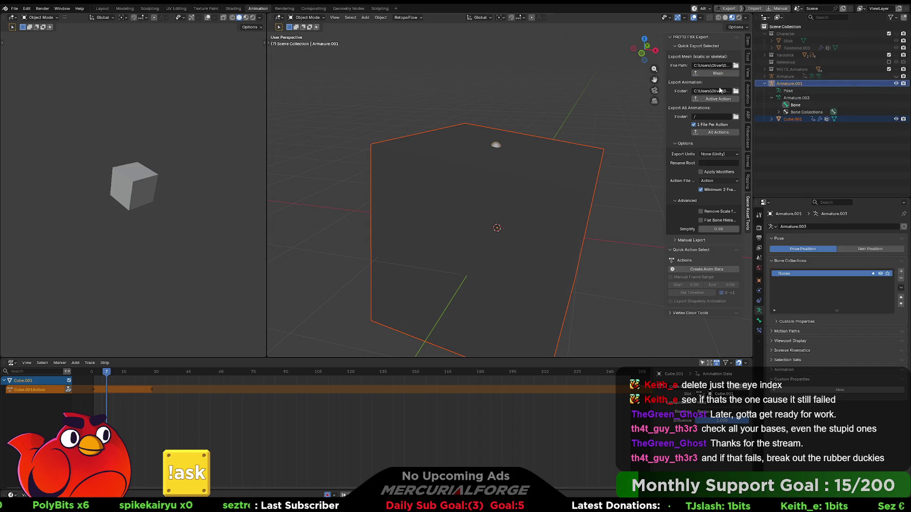
click(718, 99)
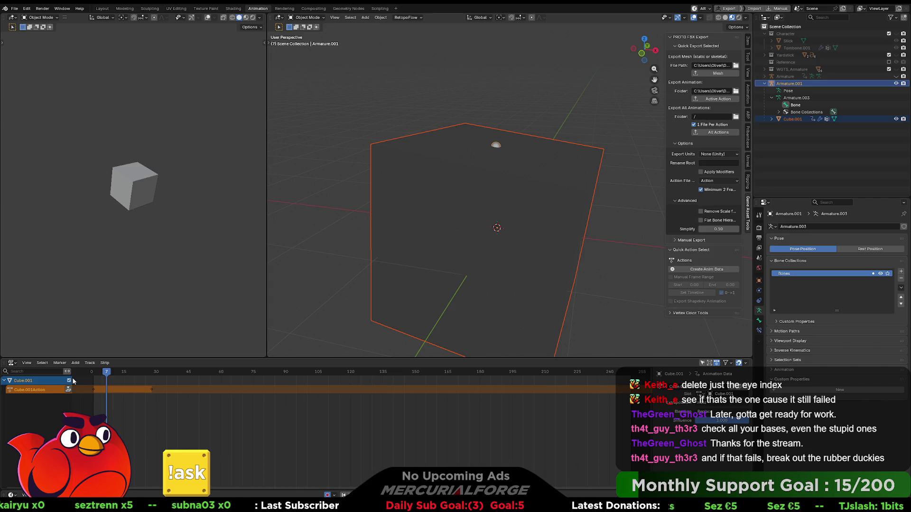
- Retry the active-action export with Cube.001 active, then with Armature.001 active
click(35, 383)
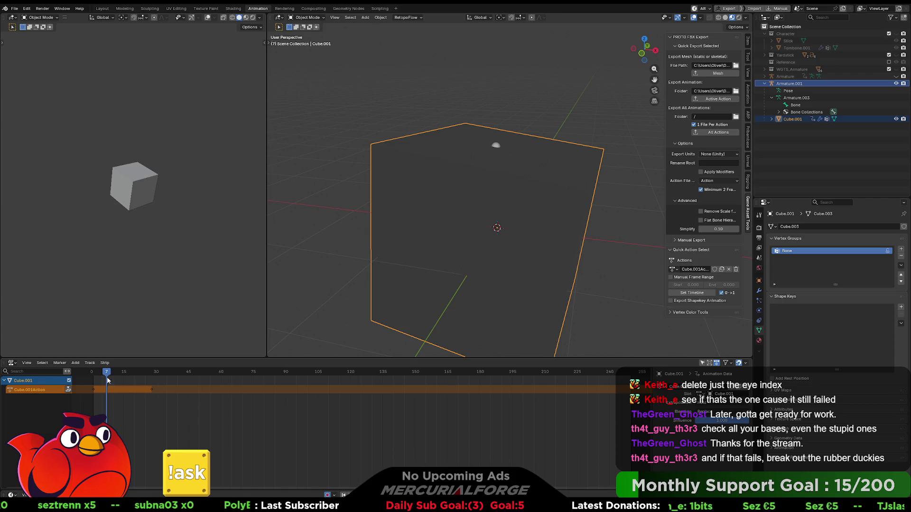
click(725, 99)
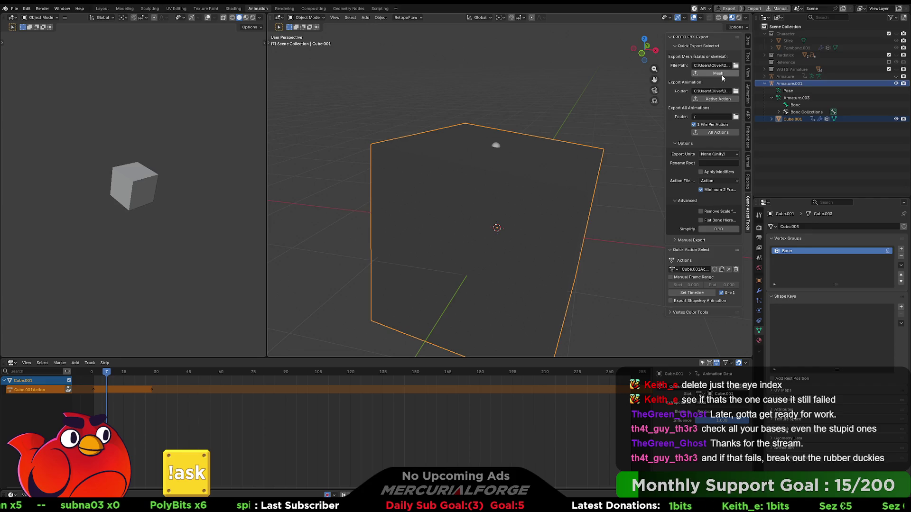
click(496, 147)
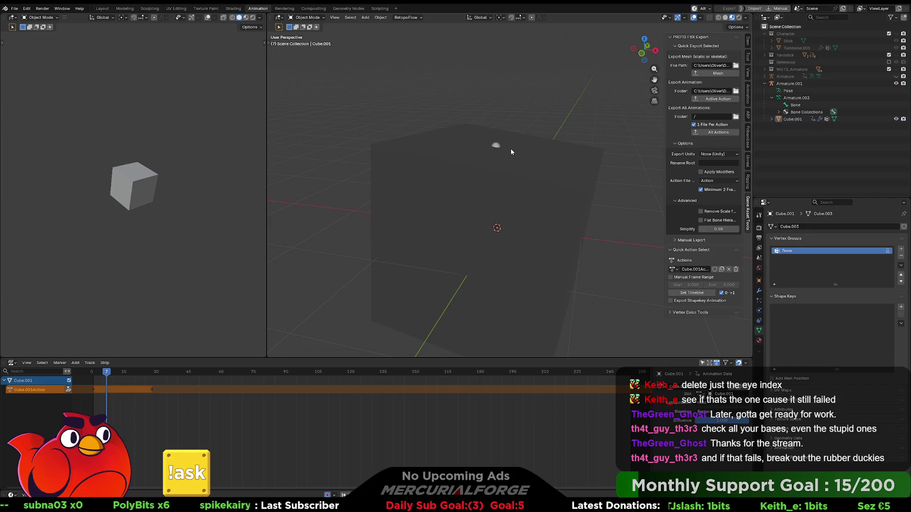
shift+click(496, 147)
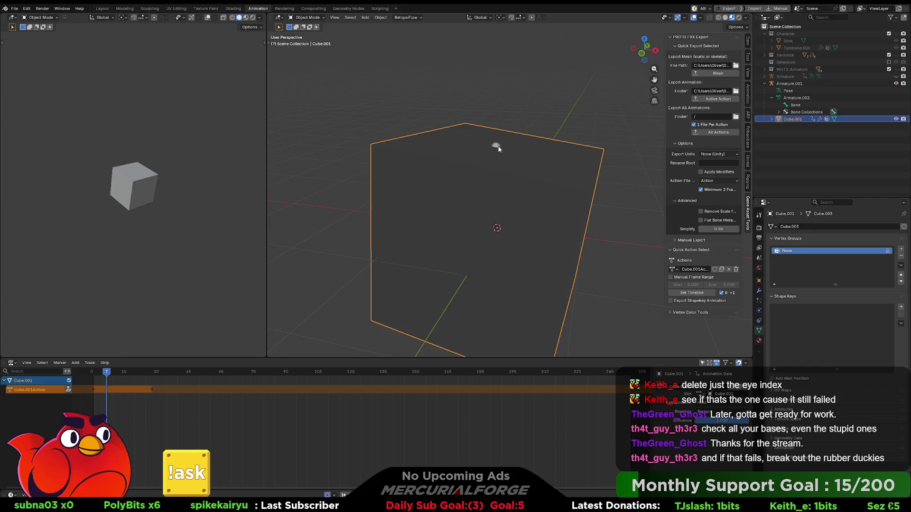
click(711, 98)
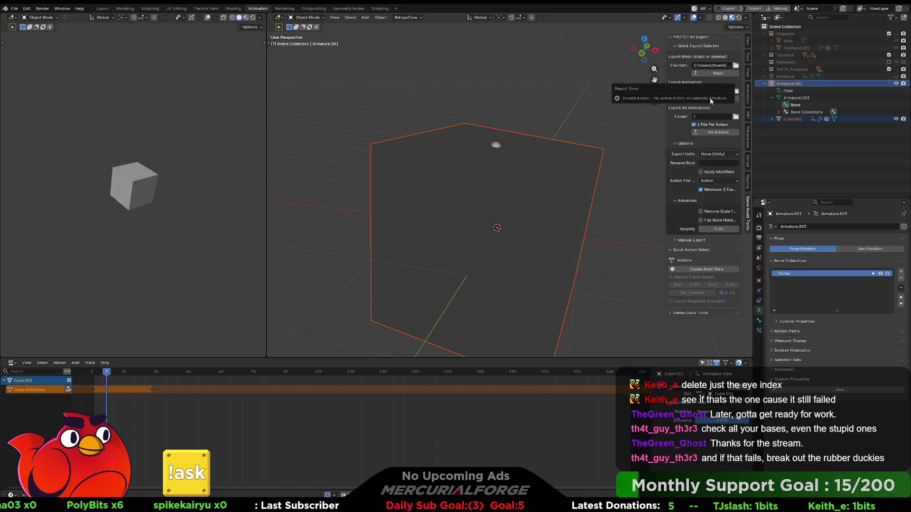
- Delete the test armature Armature.001
click(795, 105)
click(567, 145)
click(788, 83)
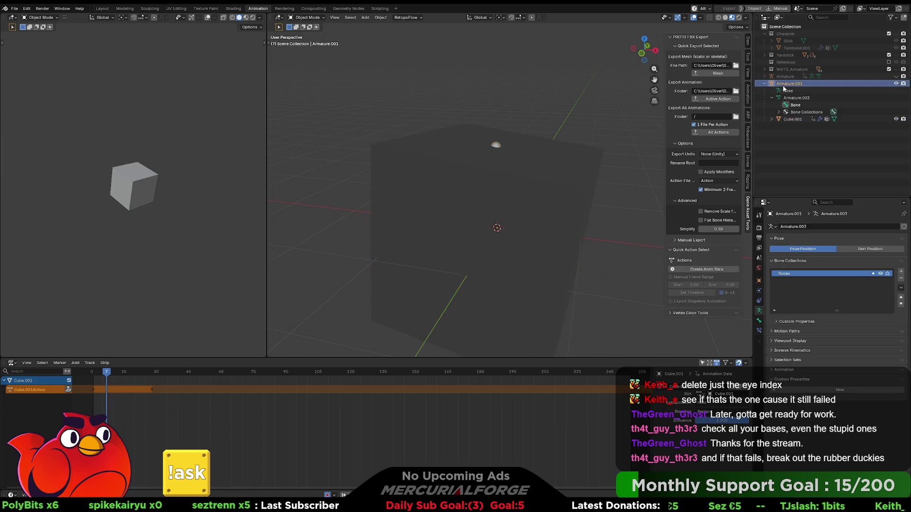
key(Delete)
- Delete Cube.001 and unhide the character Armature and Tombone.001 mesh
click(786, 84)
key(Delete)
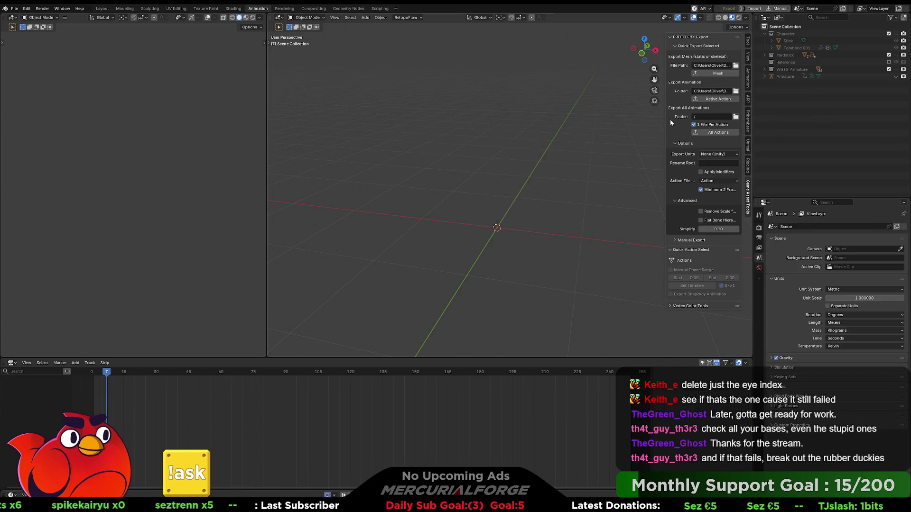
click(903, 76)
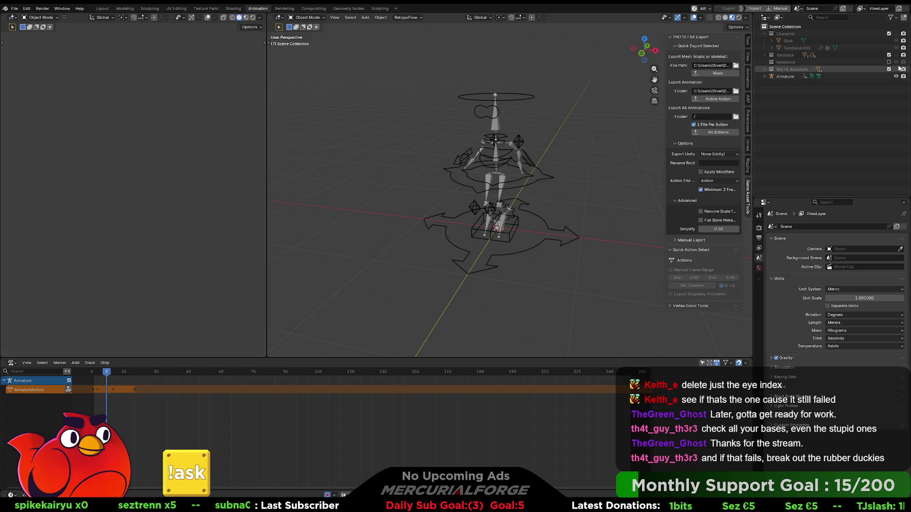
click(903, 48)
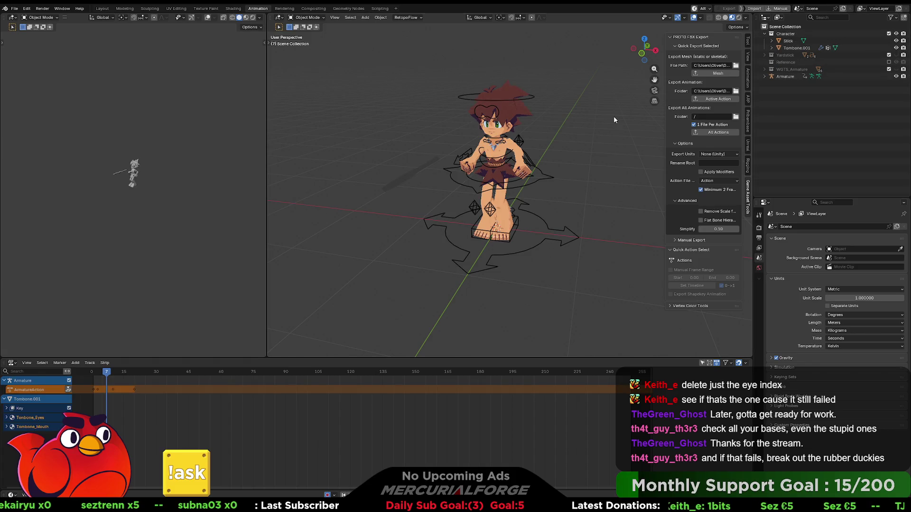
- Rewind the playhead, select the Tombone.001 channel and expand Tombone_Eyes in the NLA editor
middle_drag(610, 115, 572, 190)
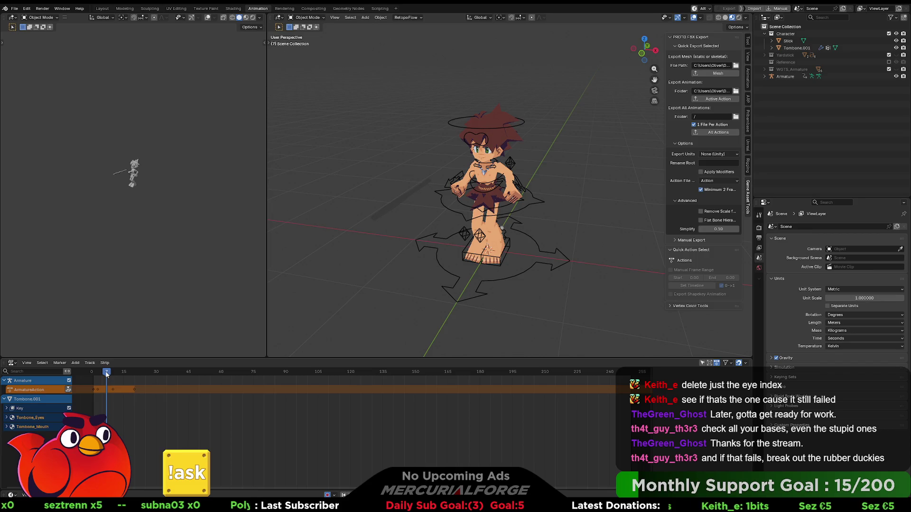
drag(105, 372, 94, 372)
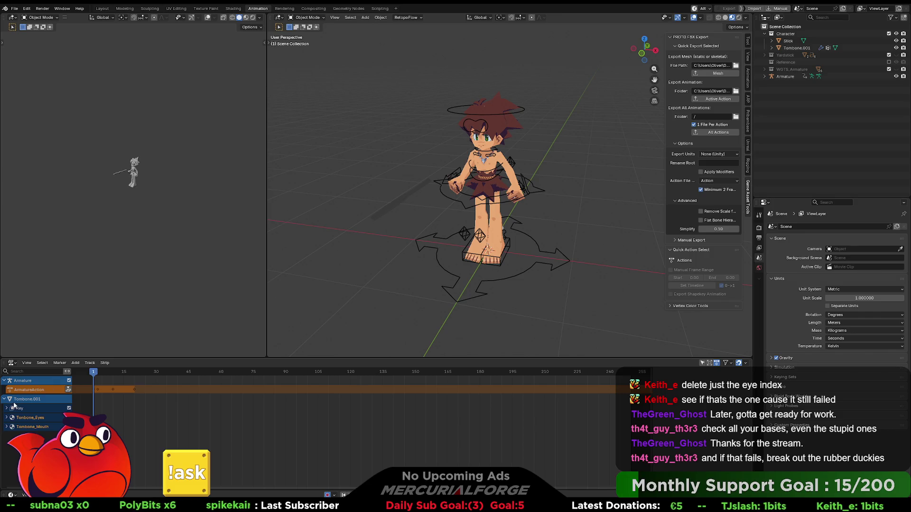
click(40, 401)
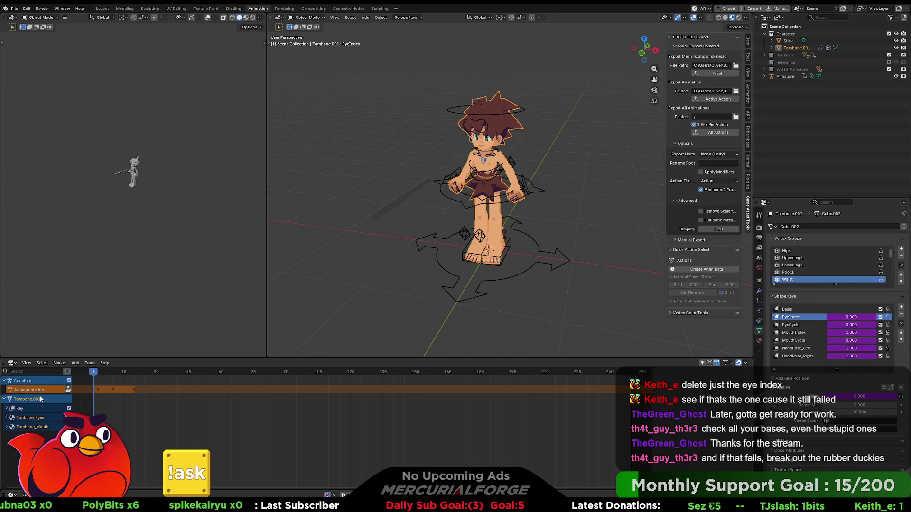
click(8, 420)
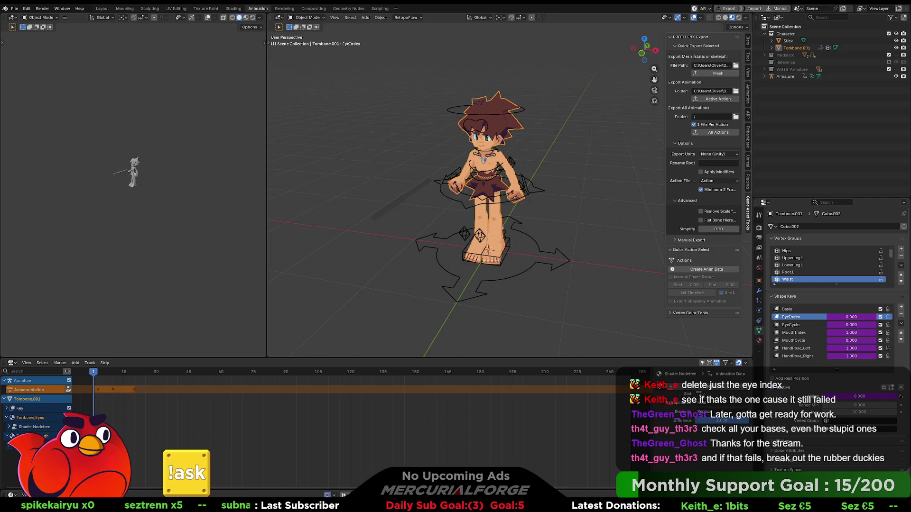
right_click(36, 399)
mouse_move(31, 400)
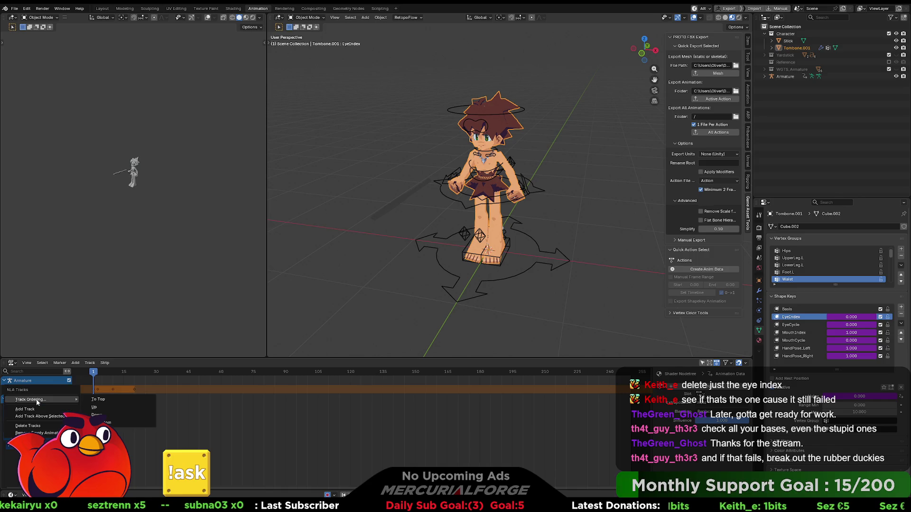
key(Escape)
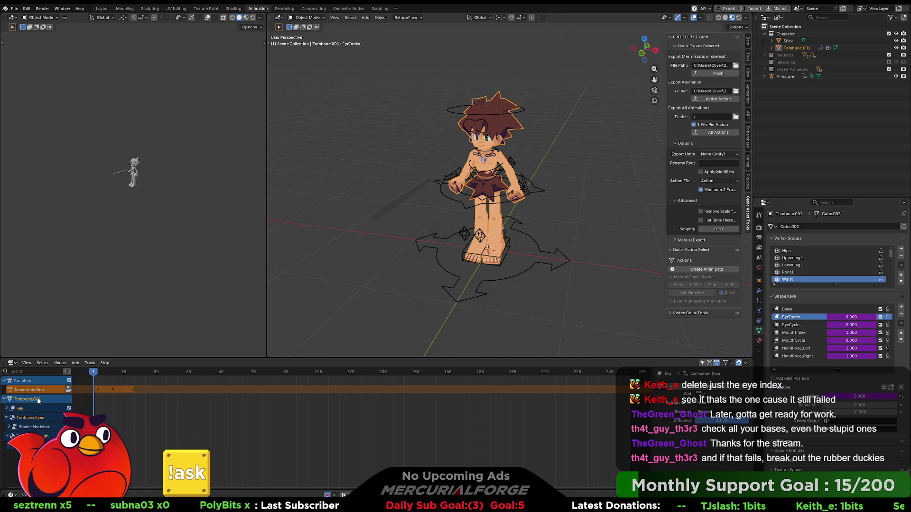
click(44, 390)
click(39, 400)
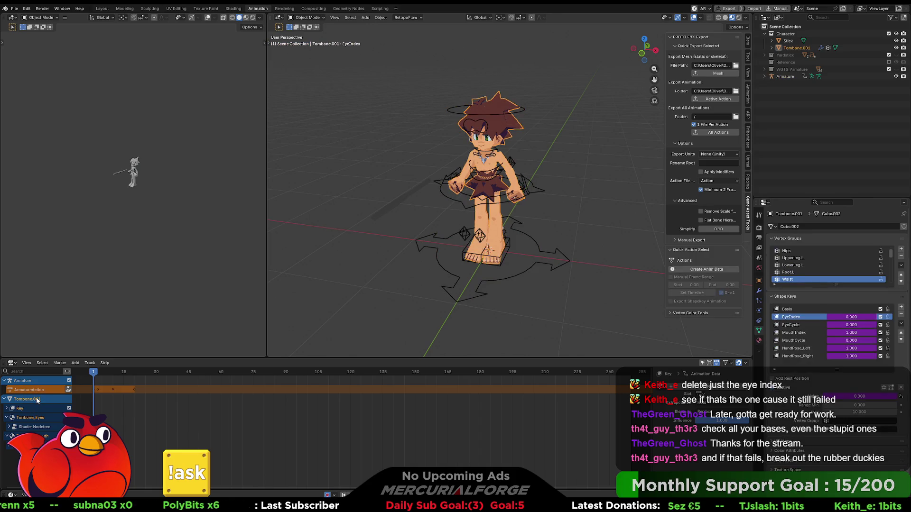
right_click(37, 401)
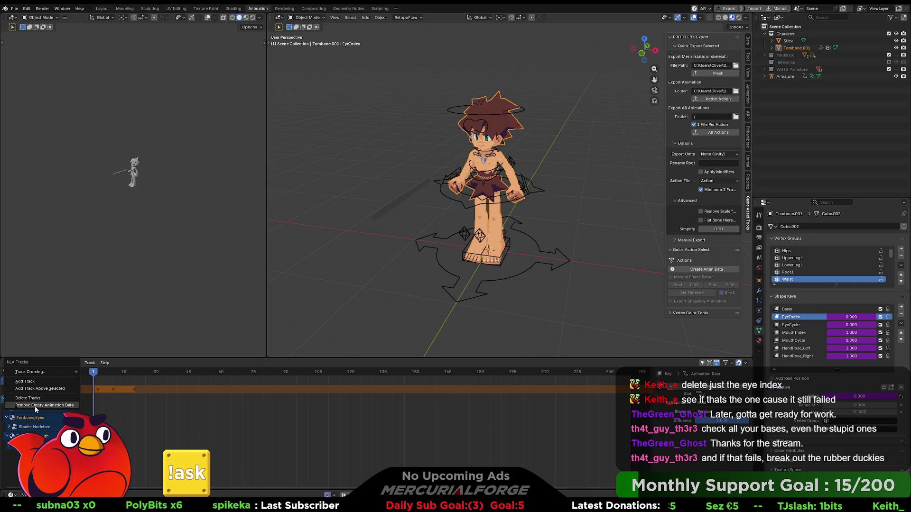
click(36, 405)
right_click(39, 398)
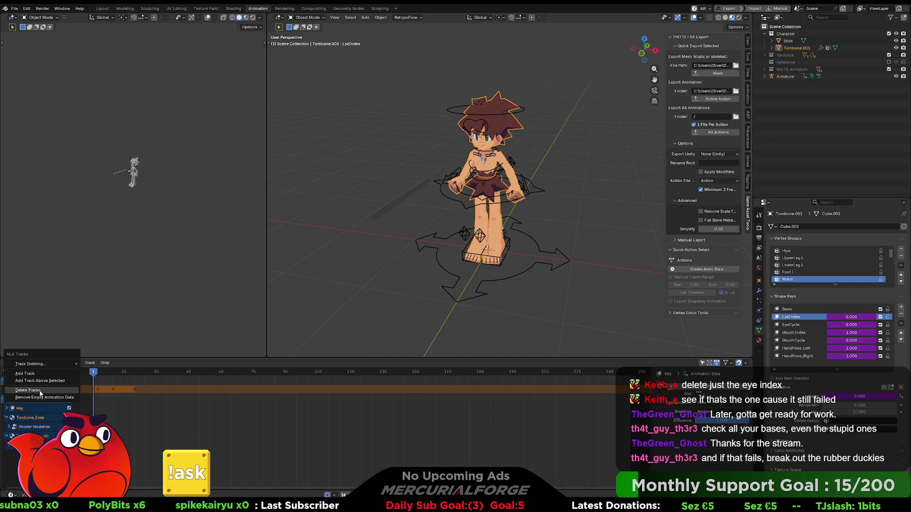
click(41, 392)
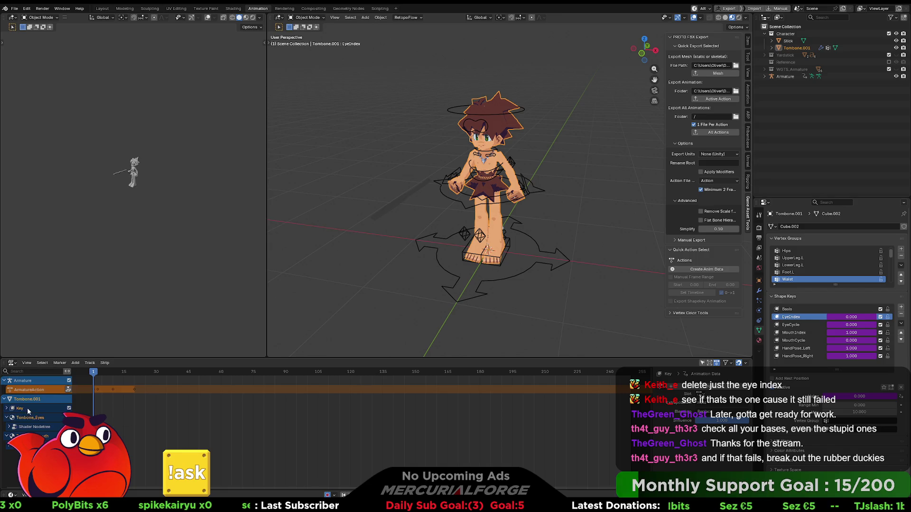
right_click(28, 411)
key(Escape)
right_click(36, 427)
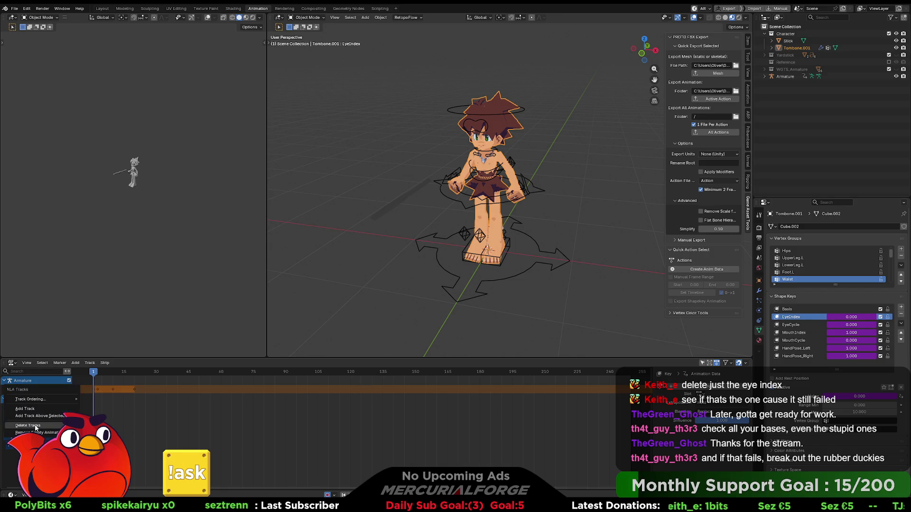
click(36, 428)
right_click(36, 420)
key(Escape)
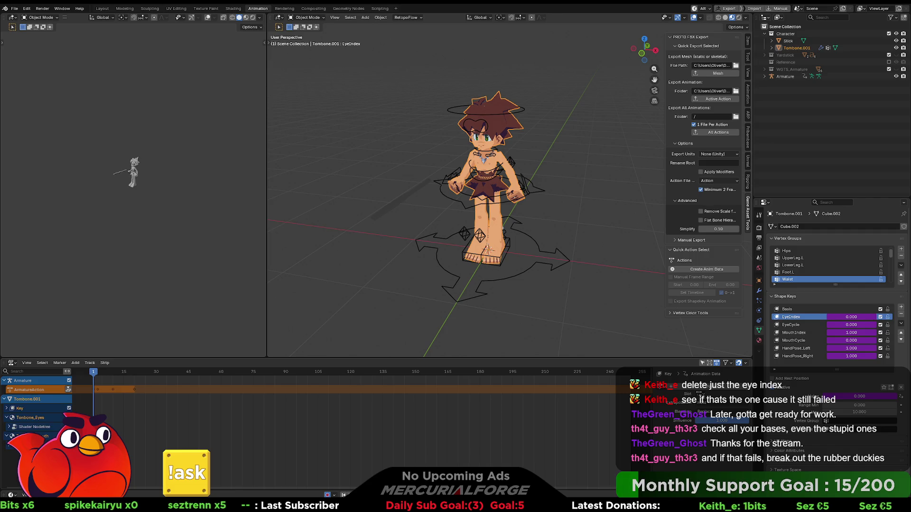
click(43, 381)
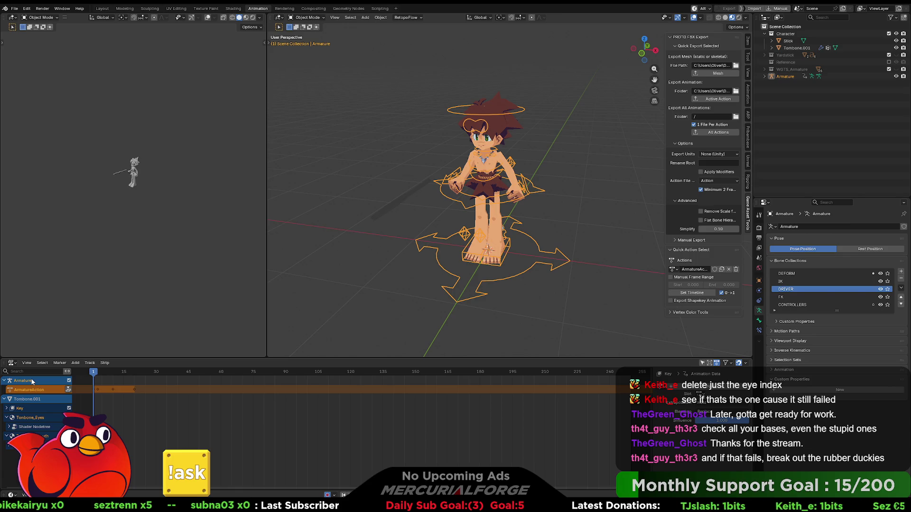
- Select the character mesh and armature together, then show the Unreal level with the Content Drawer open
drag(93, 377, 90, 379)
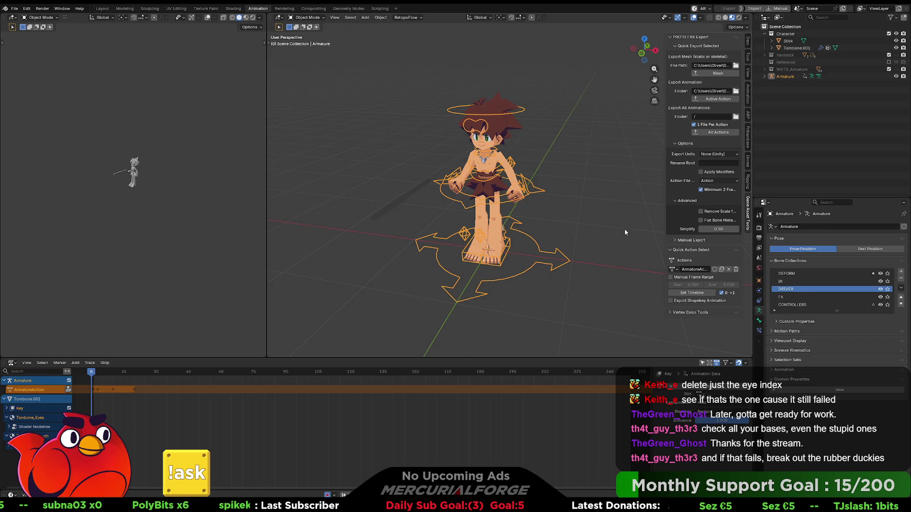
click(676, 202)
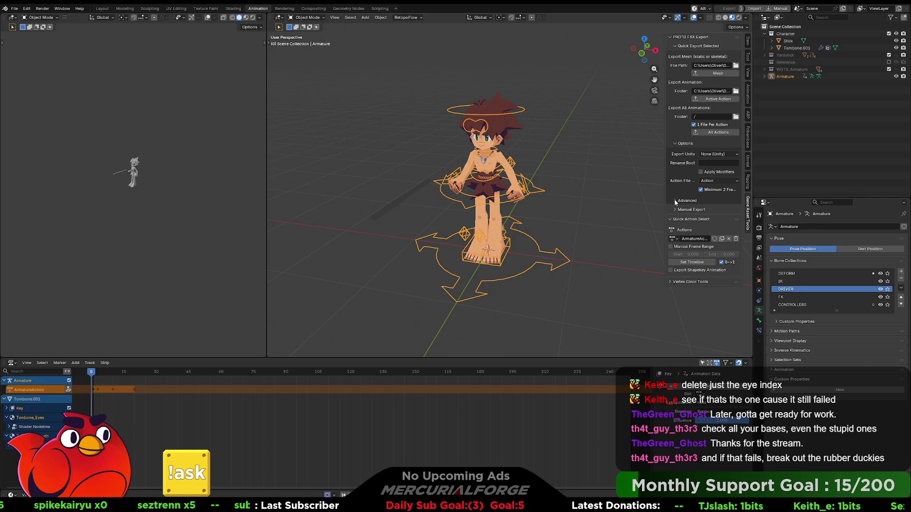
click(500, 132)
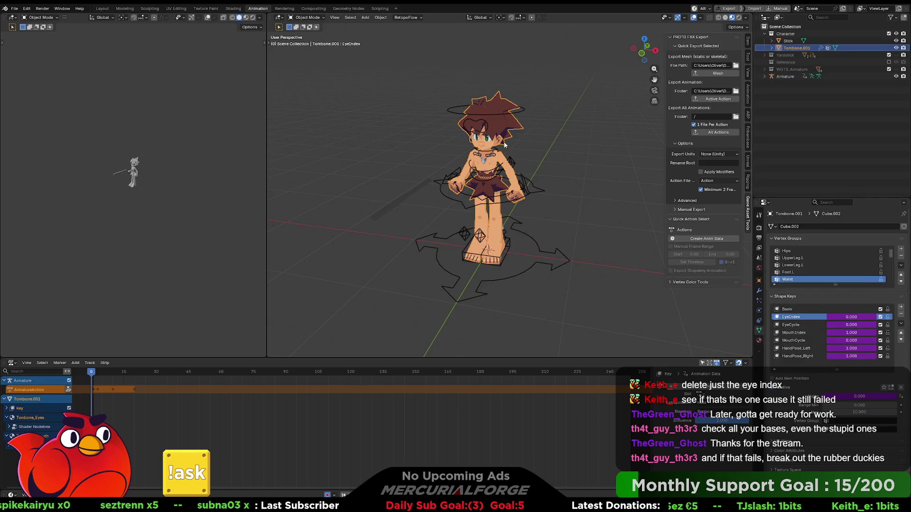
shift+click(516, 161)
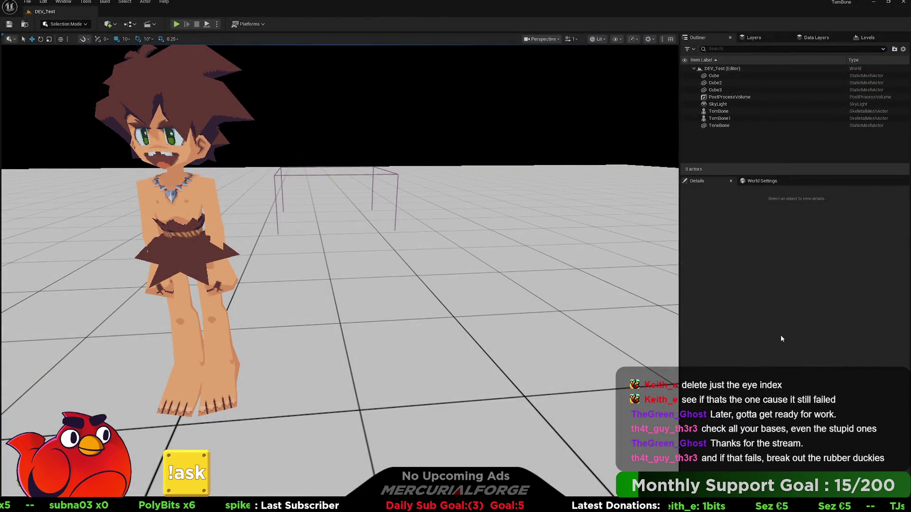
key(ctrl+space)
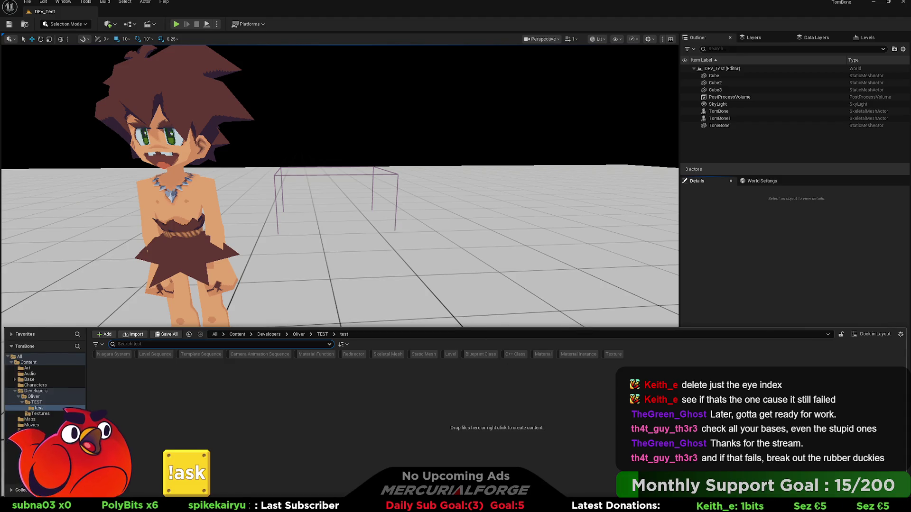
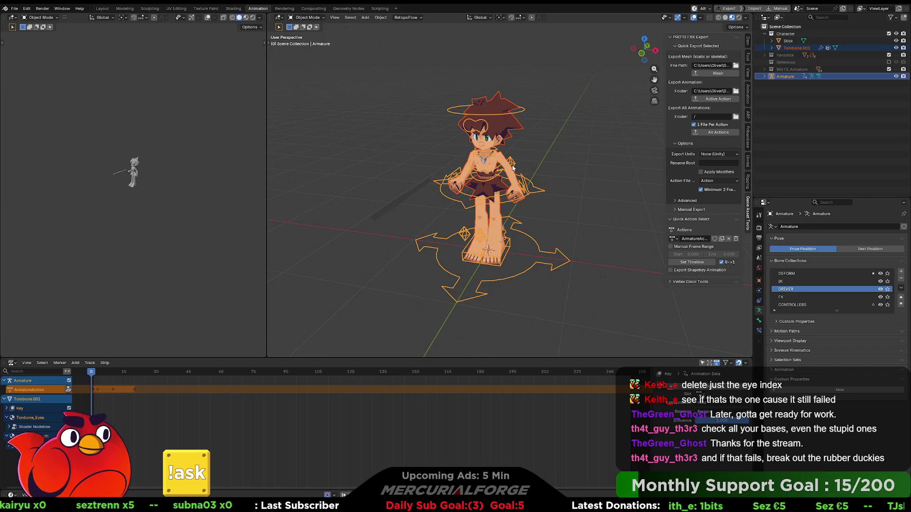
- Make the Tombone.001 mesh active so its shape keys are listed
click(503, 155)
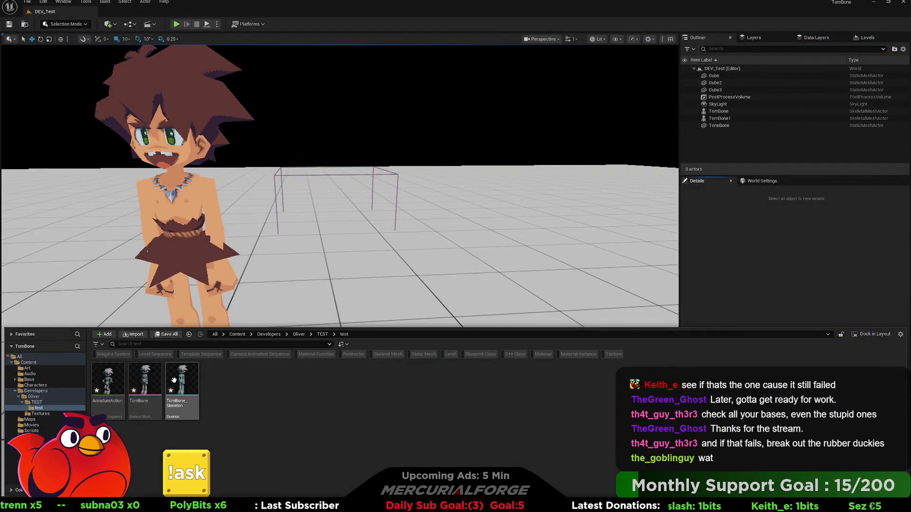
- In TomBone_Skeleton, swap the type on the Eye, Mouth and HandPose curves (all six)
click(177, 378)
double_click(177, 378)
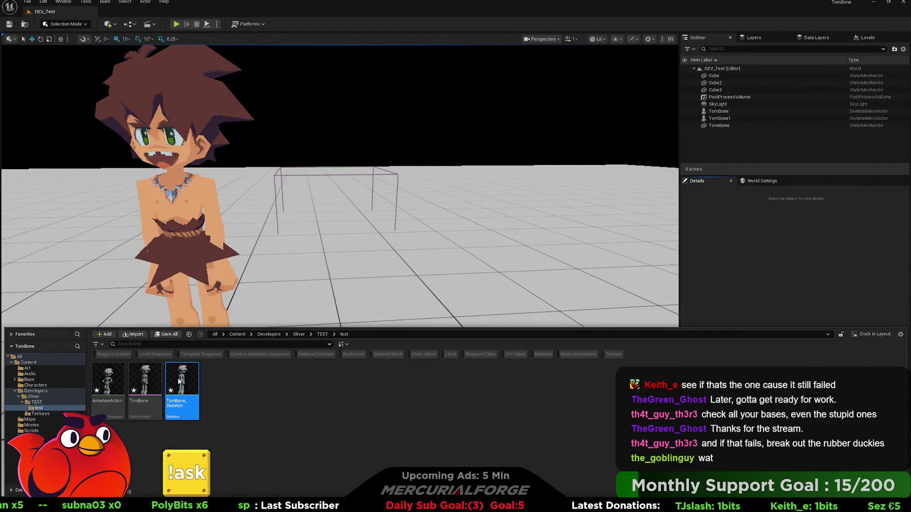
click(817, 311)
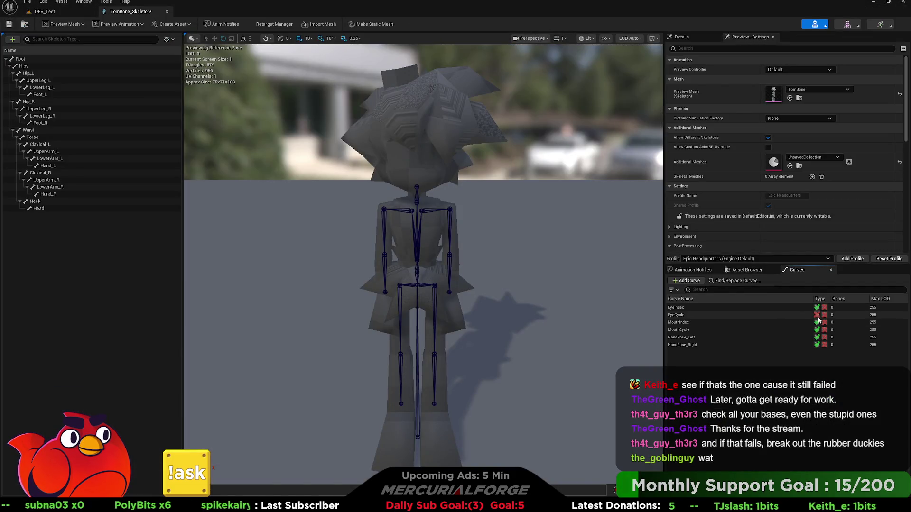
click(817, 312)
click(816, 307)
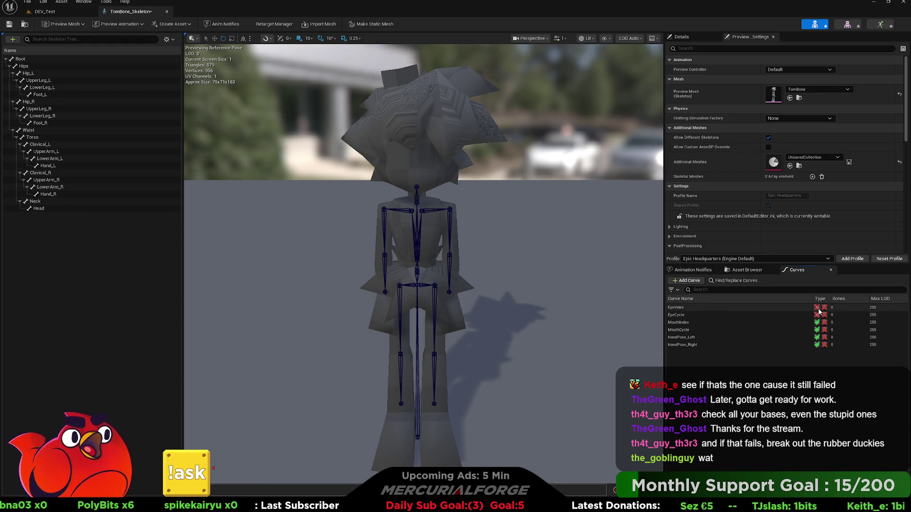
click(818, 314)
click(817, 338)
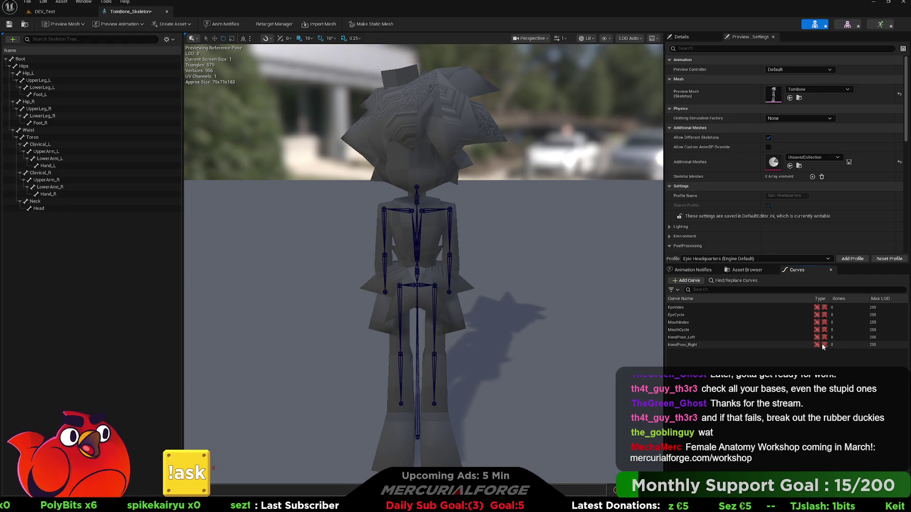
click(824, 344)
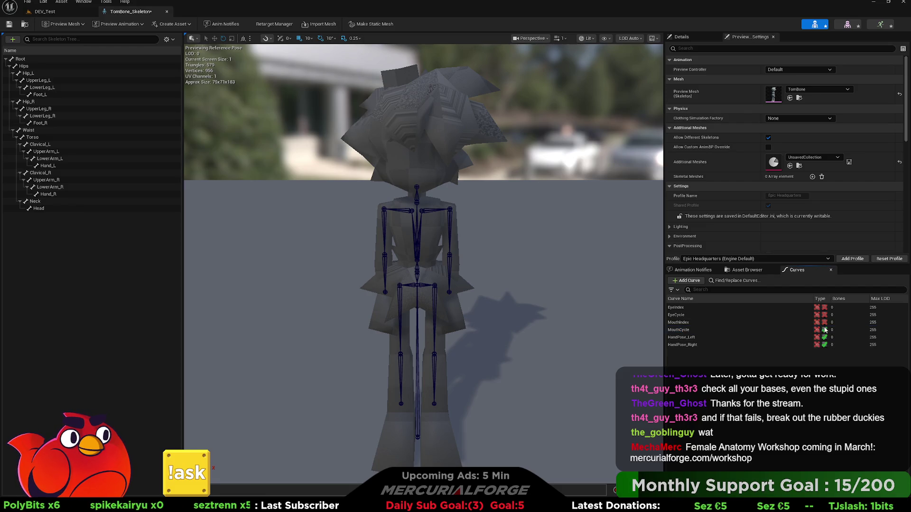
click(824, 323)
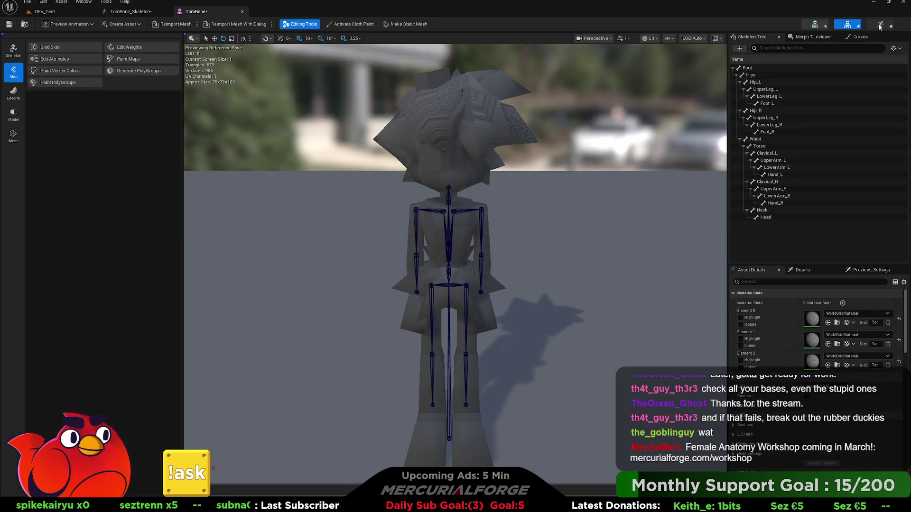
- Review the skeleton, mesh and ArmatureAction editors, ending on the ArmatureAction animation
click(880, 25)
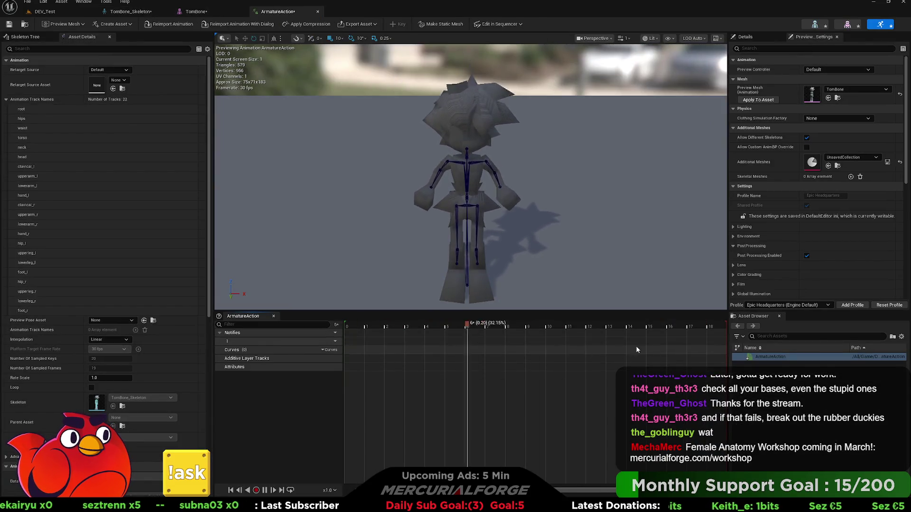
mouse_move(444, 200)
right_down()
mouse_move(414, 203)
mouse_move(441, 203)
right_up()
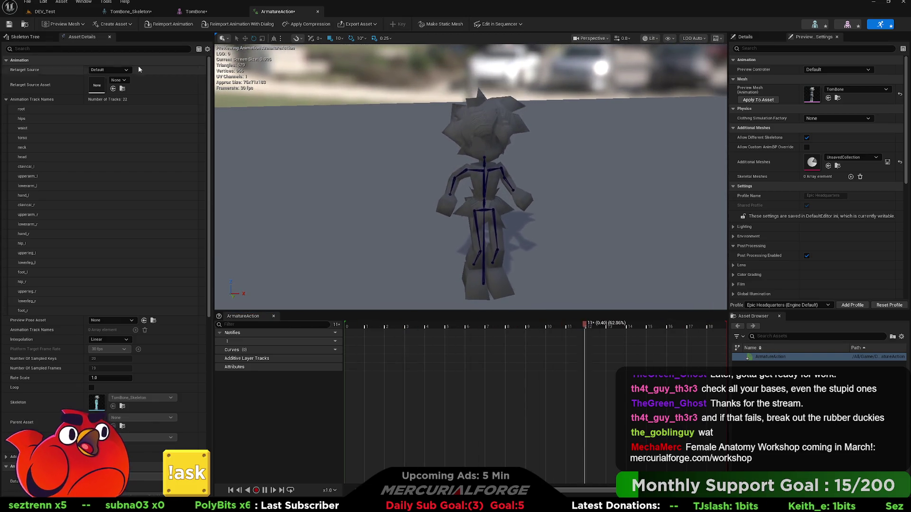
click(318, 11)
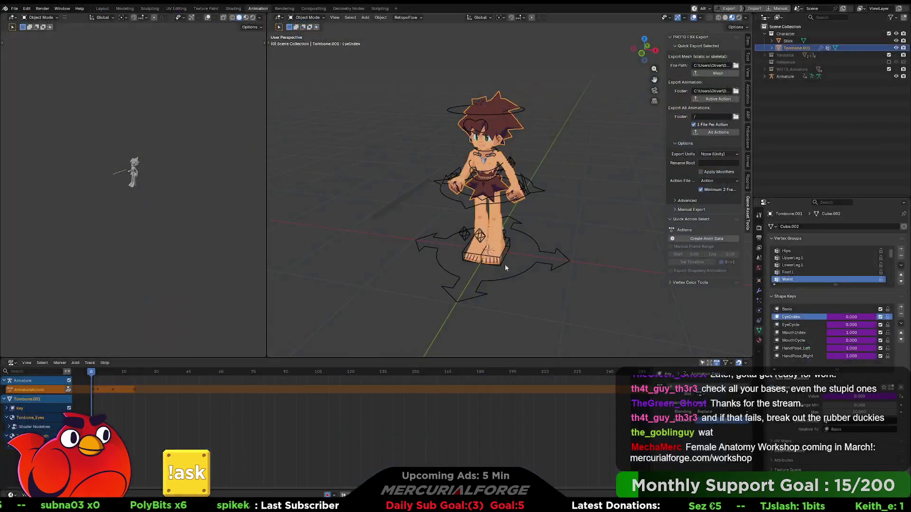
click(815, 23)
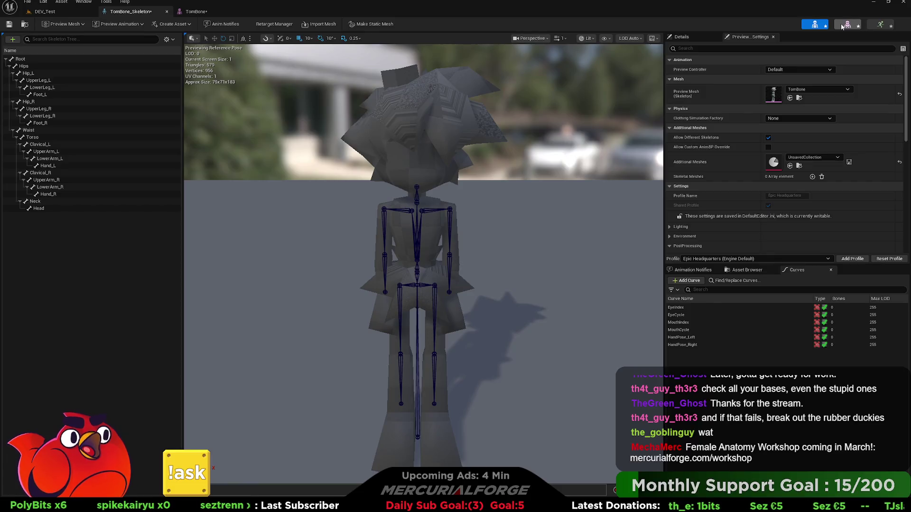
click(846, 24)
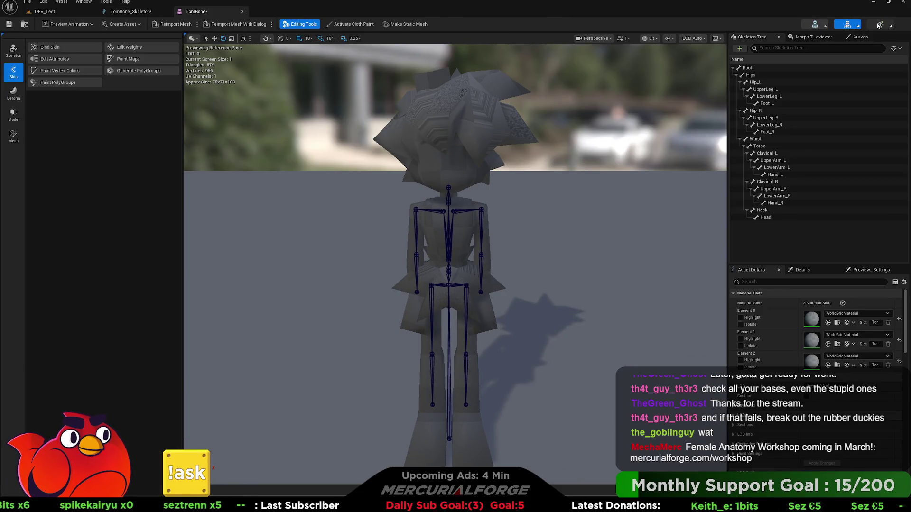
click(880, 24)
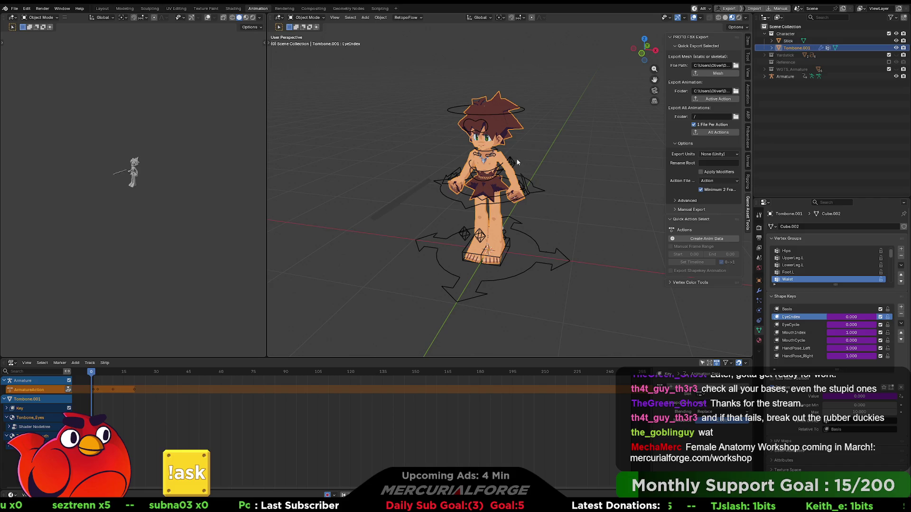
- Select the armature and enable Export Shapekey Animation in the PROTO FBX Export panel
click(529, 180)
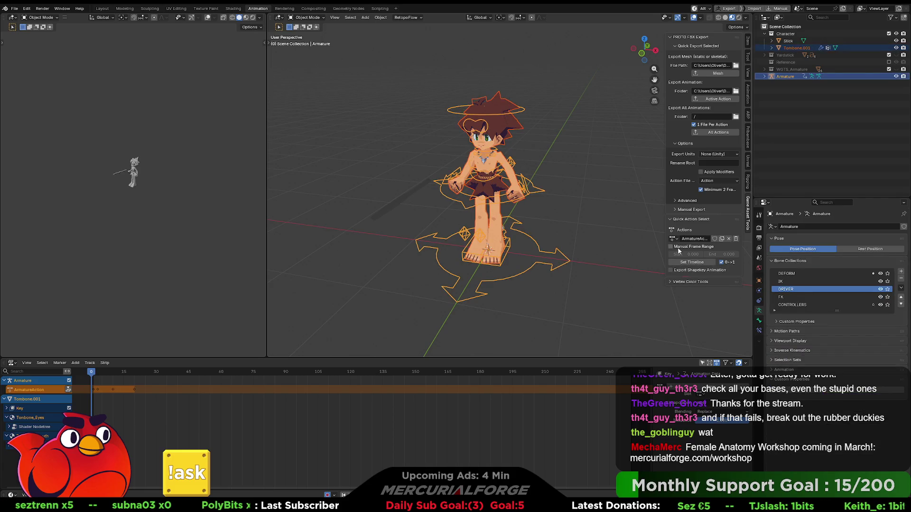
click(670, 271)
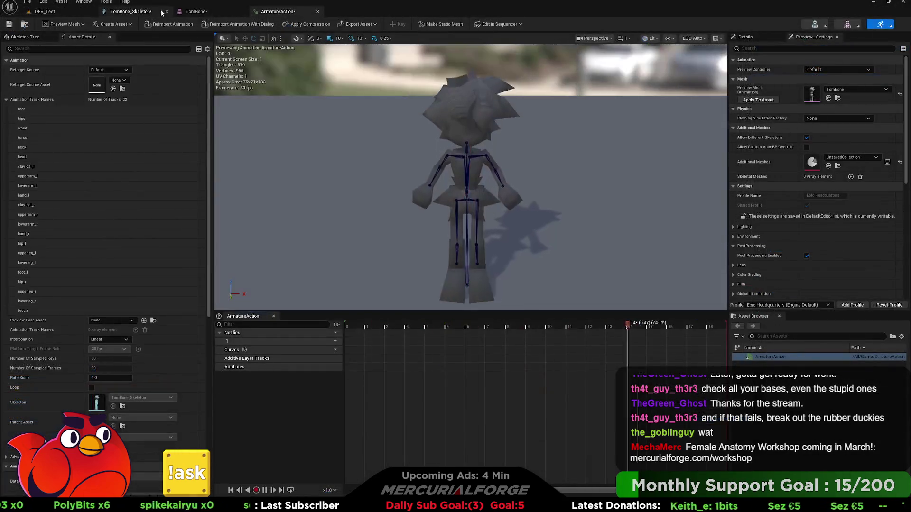
- Close the asset editors and reopen ArmatureAction from the content drawer, revealing its MouthIndex curve
click(318, 12)
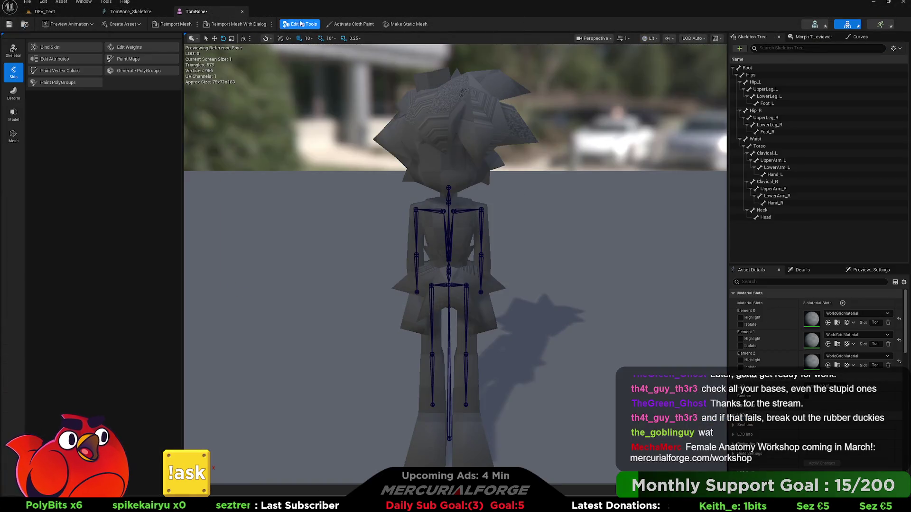
click(243, 13)
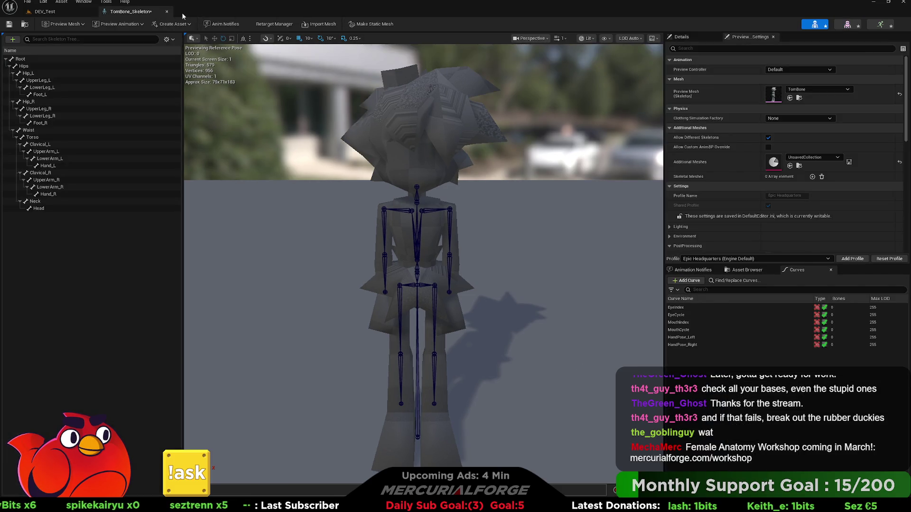
click(167, 11)
key(ctrl+space)
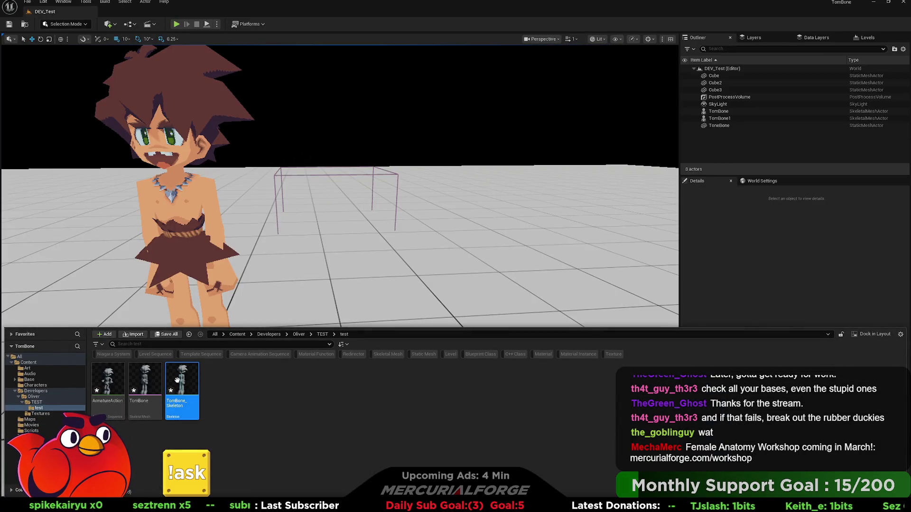
click(259, 380)
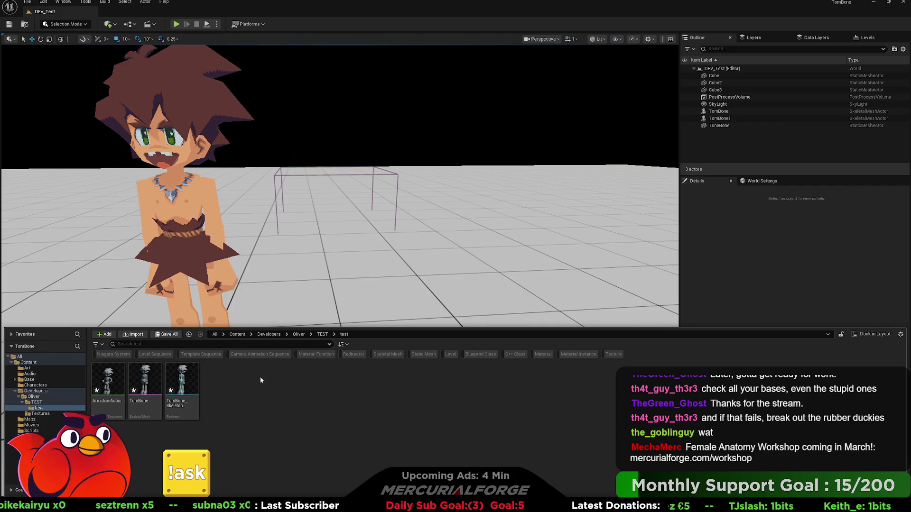
click(108, 375)
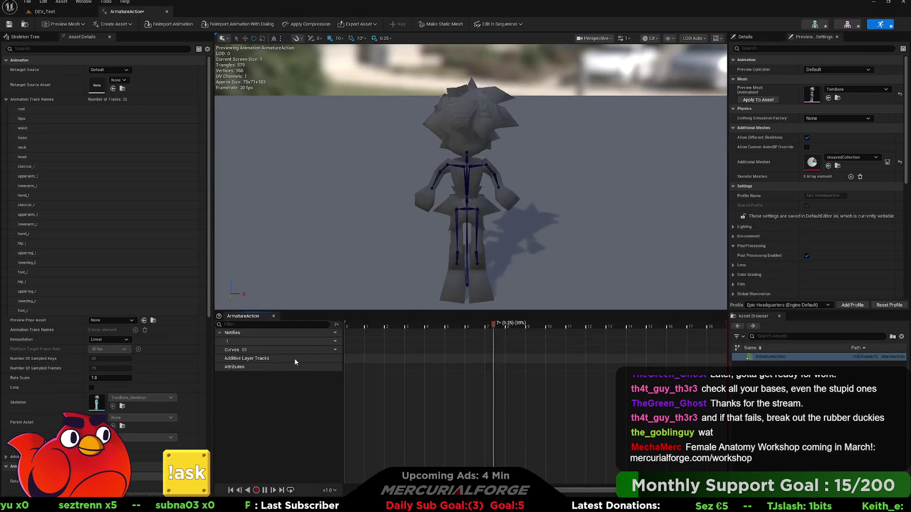
click(171, 27)
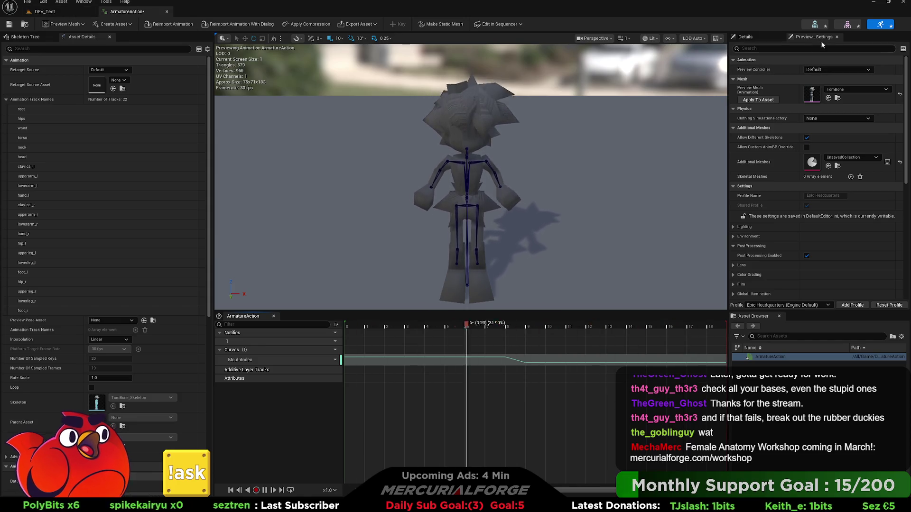
- Switch to the TomBone mesh editor and assign the body material
click(816, 25)
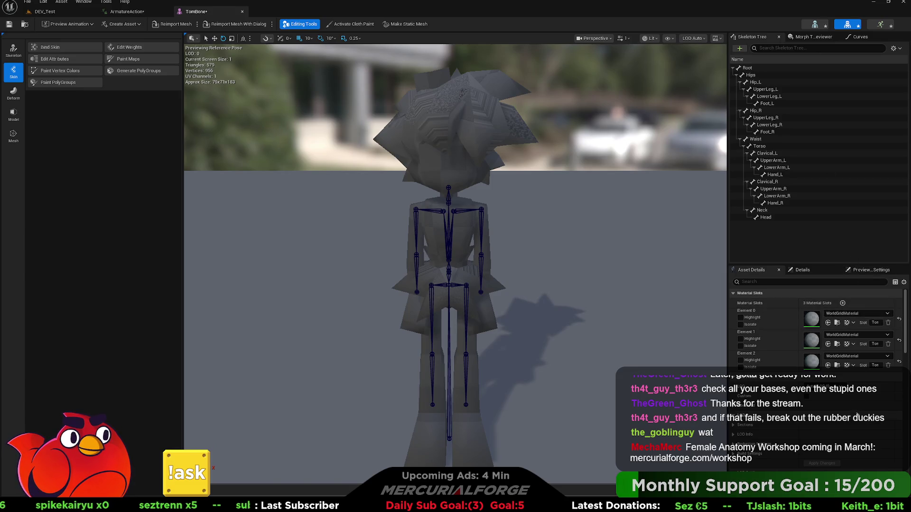
click(855, 428)
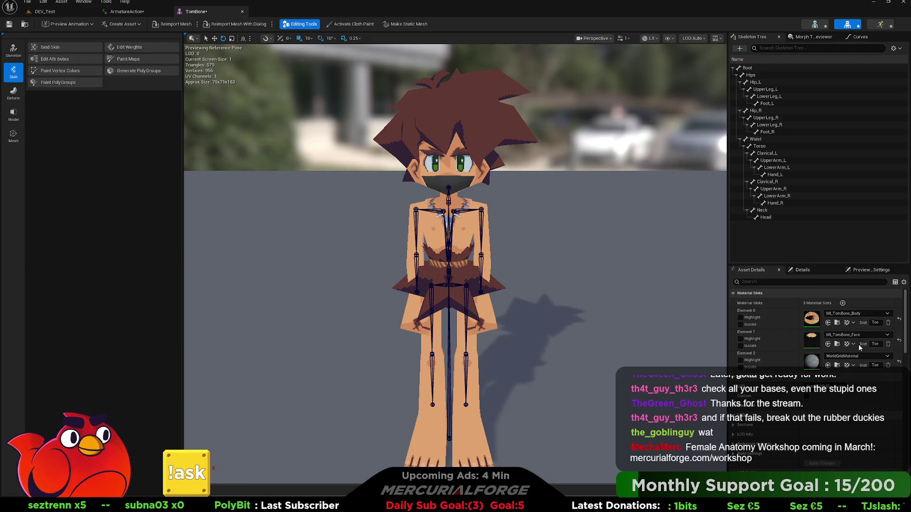
- Assign the mouth material, then drag TomBone_Skeleton into DEV_Test beside the first character
click(862, 332)
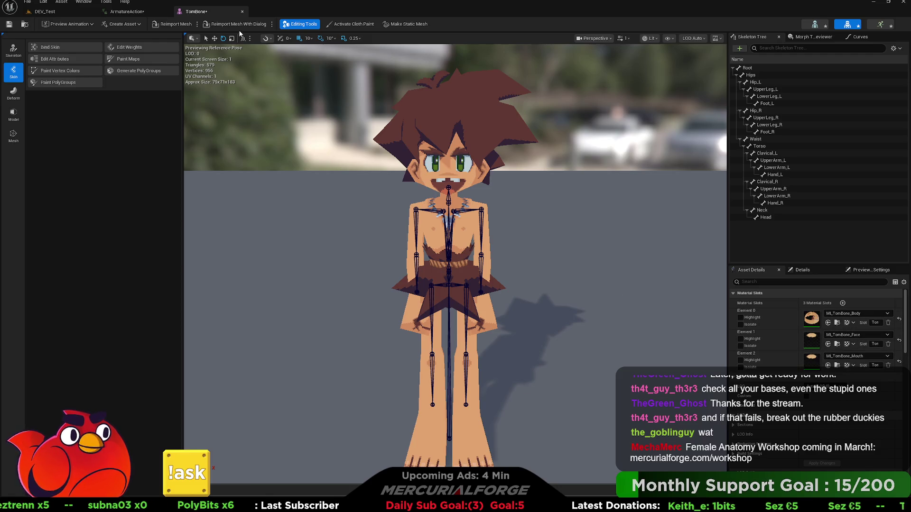
click(62, 10)
key(ctrl+space)
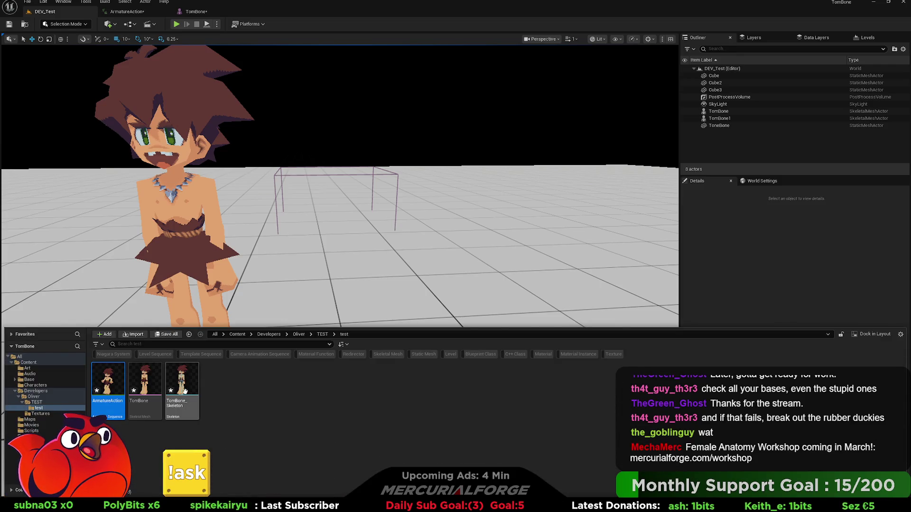
drag(144, 383, 363, 363)
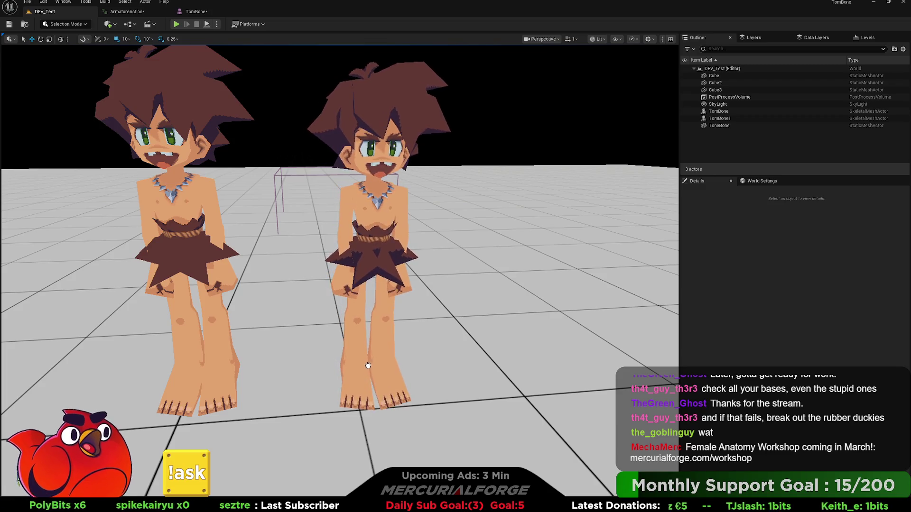
drag(366, 361, 372, 368)
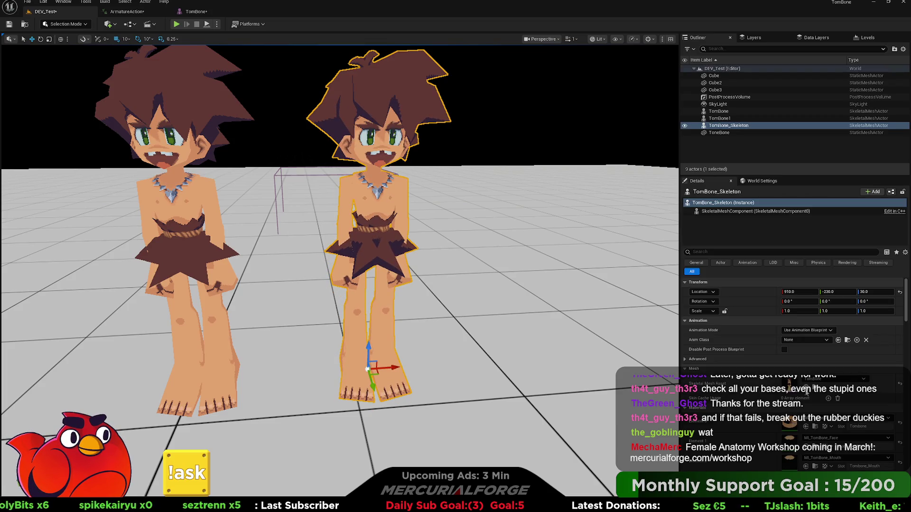
- Set ArmatureAction as the placed character's Anim to Play and playtest the level
click(812, 346)
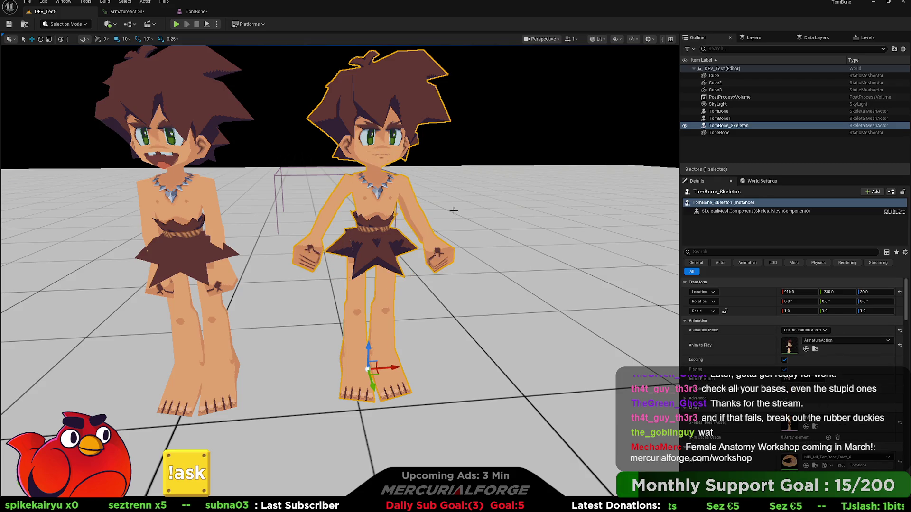
click(176, 23)
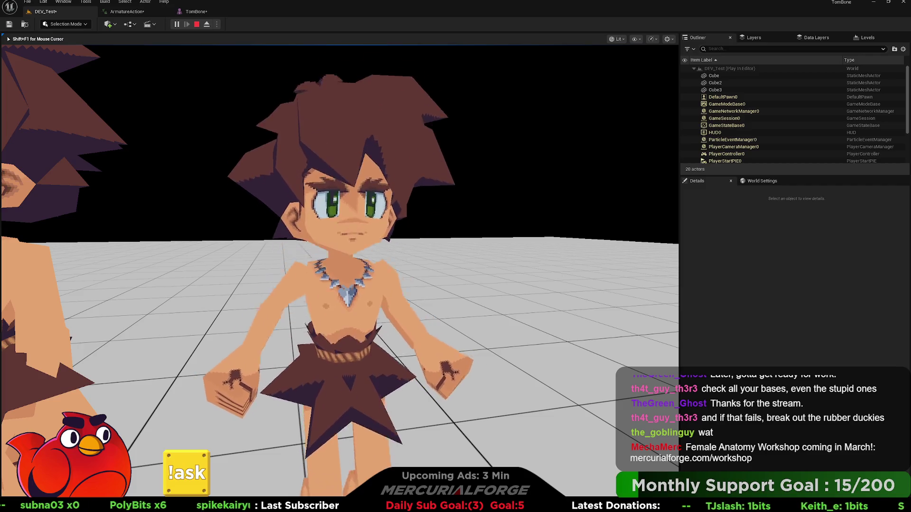
key(Escape)
- Check the TomBone mesh and ArmatureAction editors, then return to the DEV_Test level
click(190, 12)
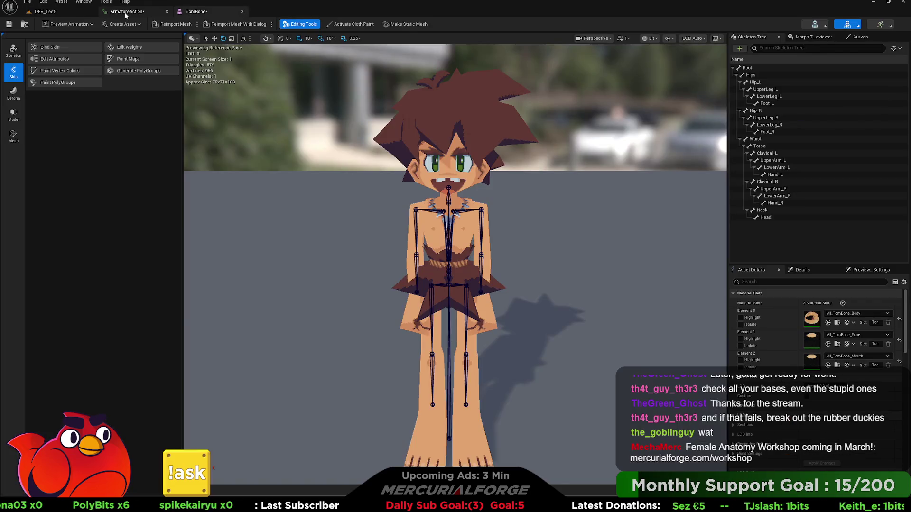
click(126, 13)
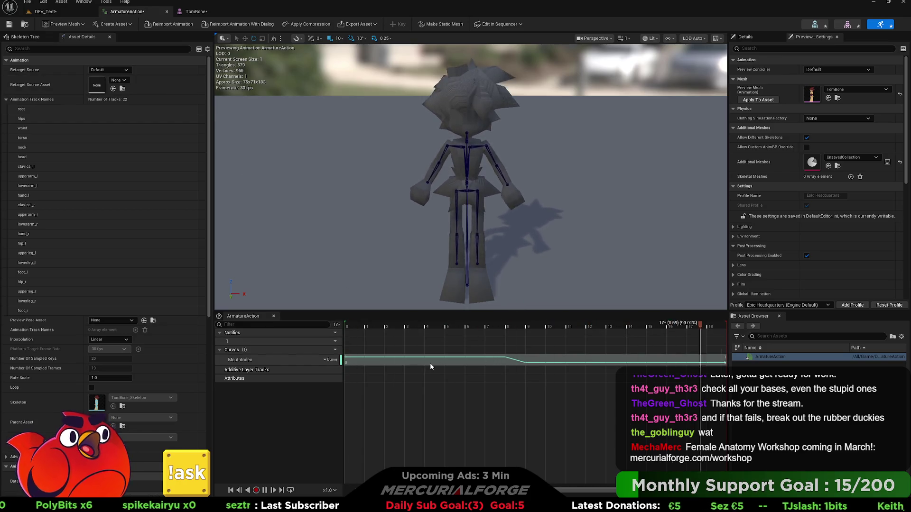
click(45, 12)
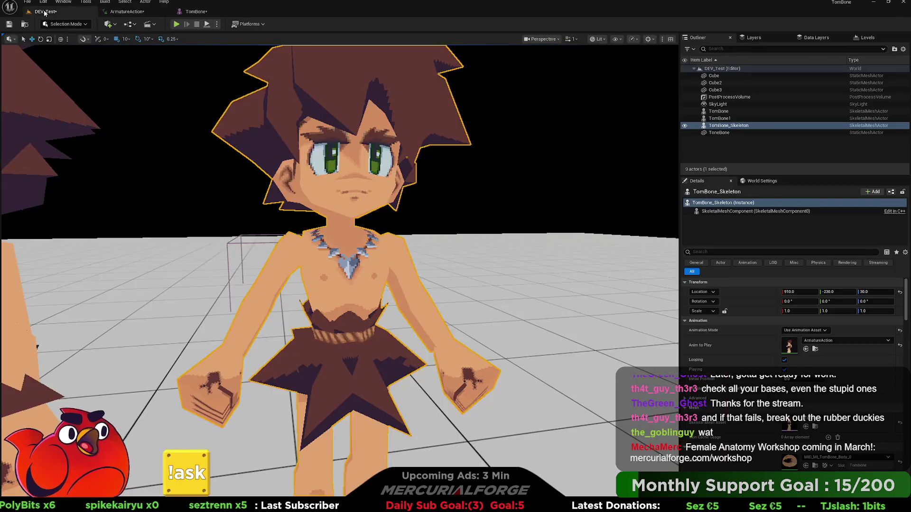
click(126, 13)
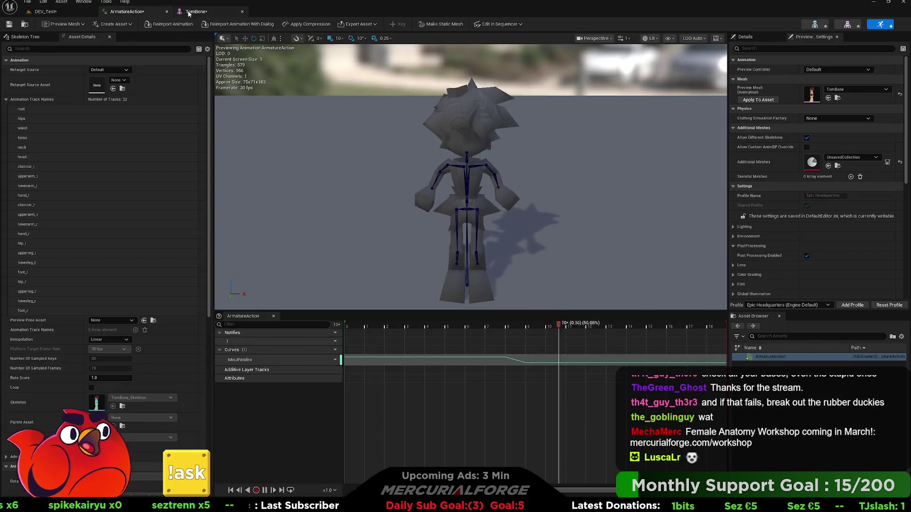
click(192, 13)
click(125, 12)
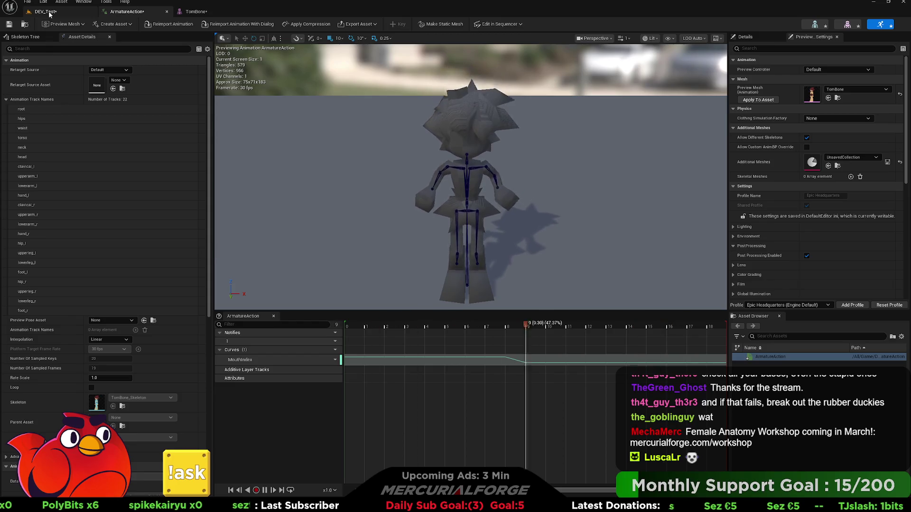
click(46, 12)
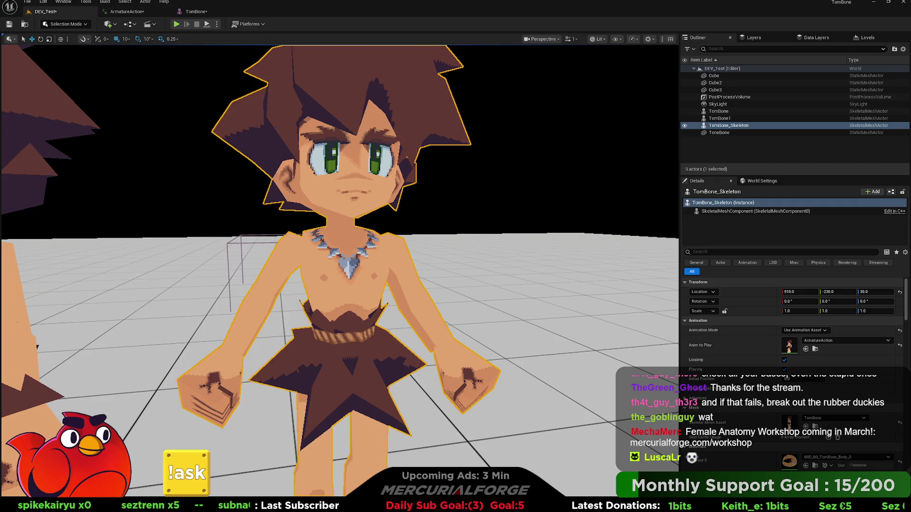
- Back in Blender, inspect the TomBone mesh's shape keys, then reselect the armature and its action field
key(alt+Tab)
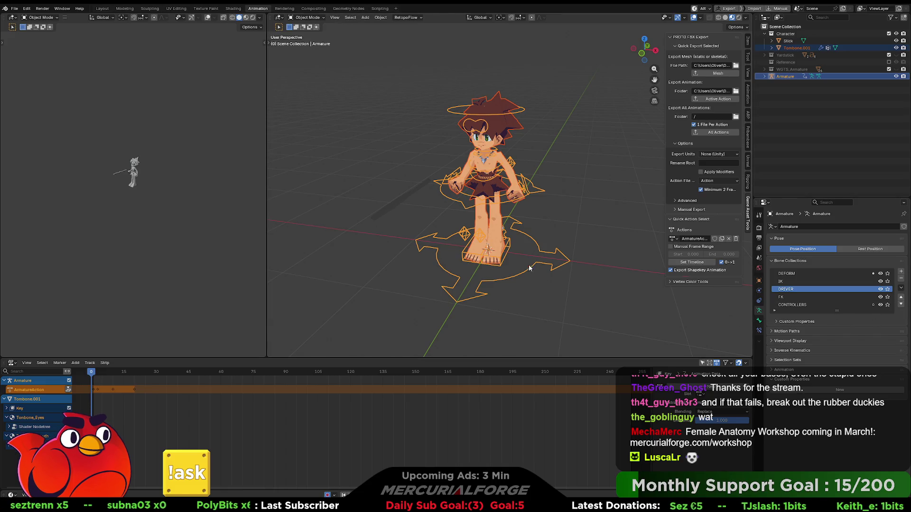
click(542, 238)
click(493, 221)
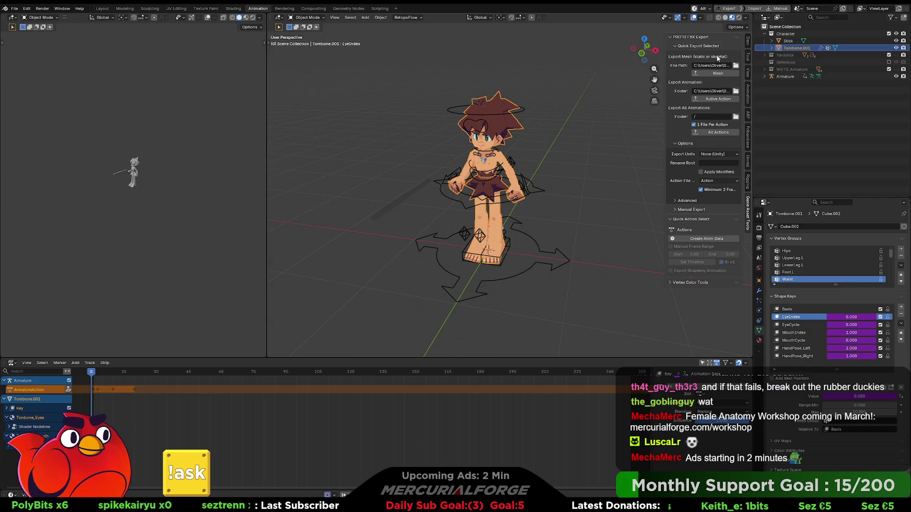
scroll(736, 42, down, 1)
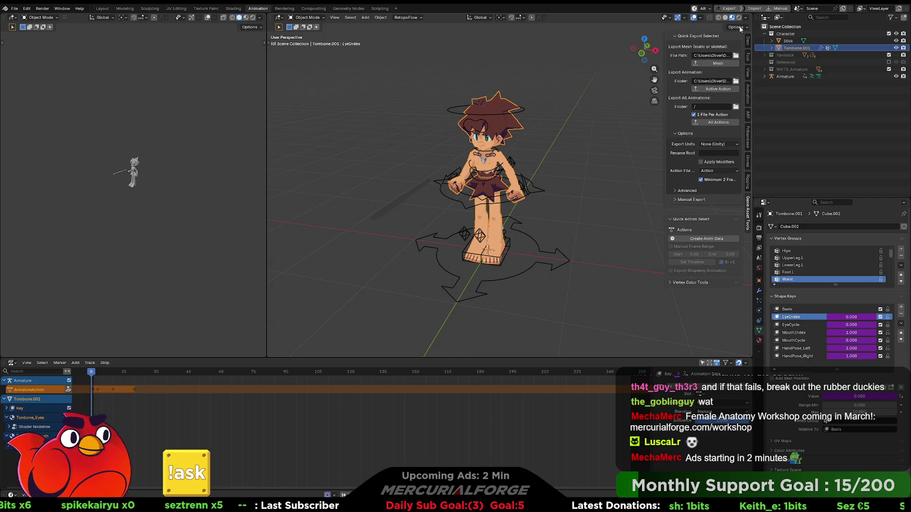
scroll(740, 32, up, 2)
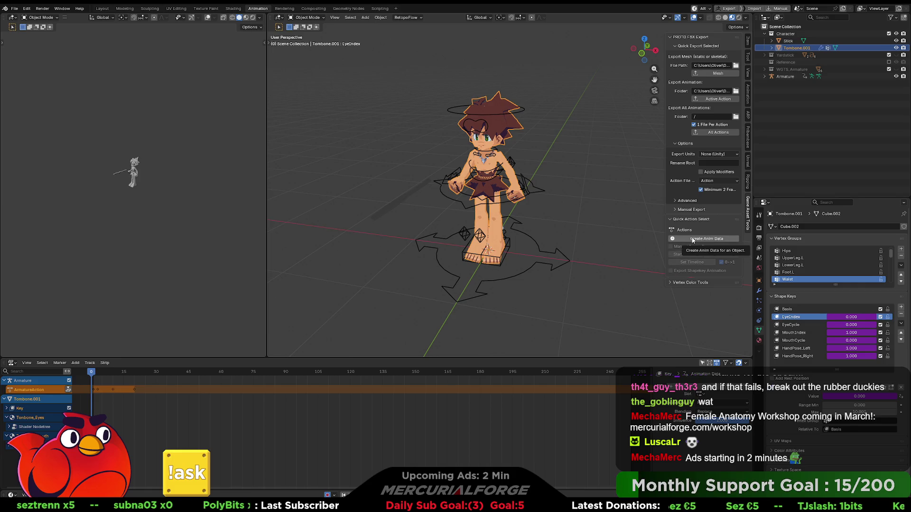
shift+click(514, 161)
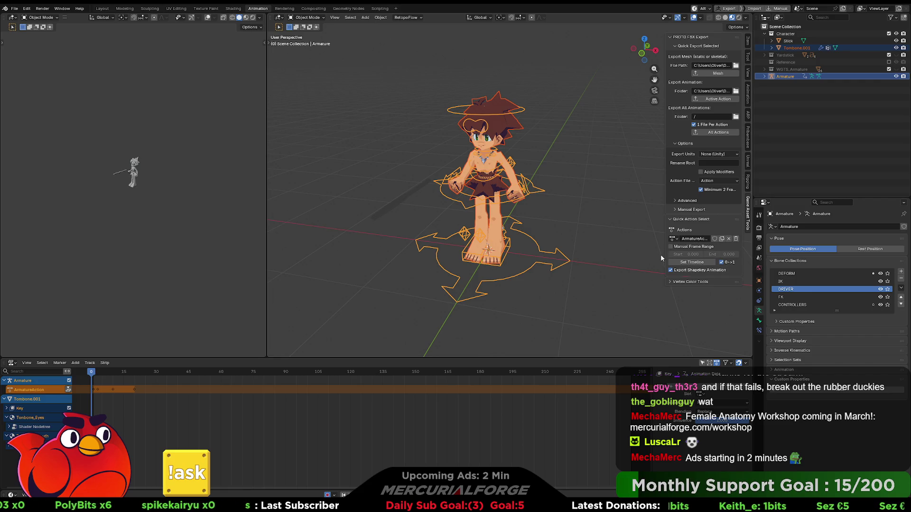
click(688, 239)
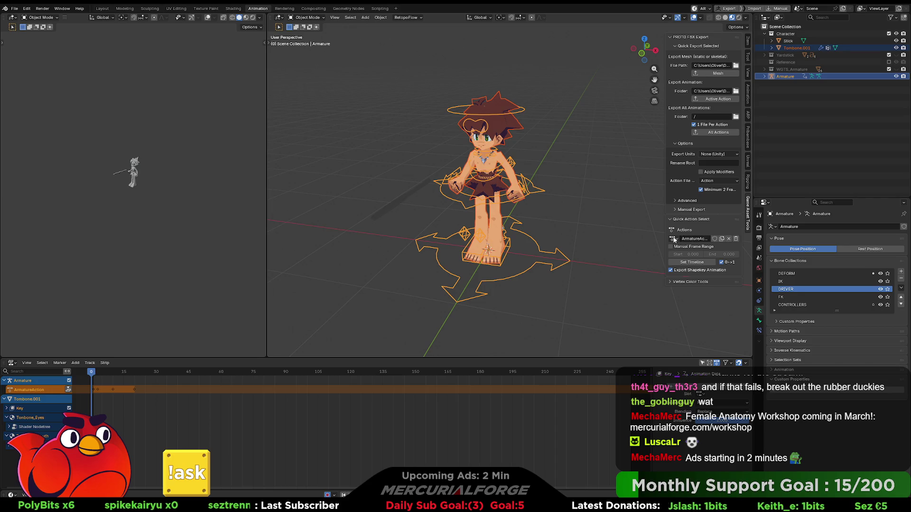
- Reselect ArmatureAction from the actions list and expand the Manual Export subpanel
click(676, 240)
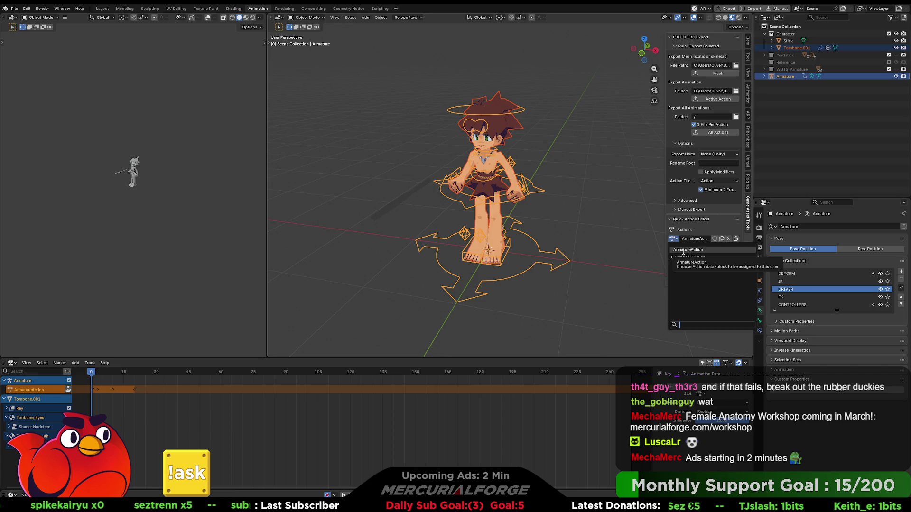
click(686, 248)
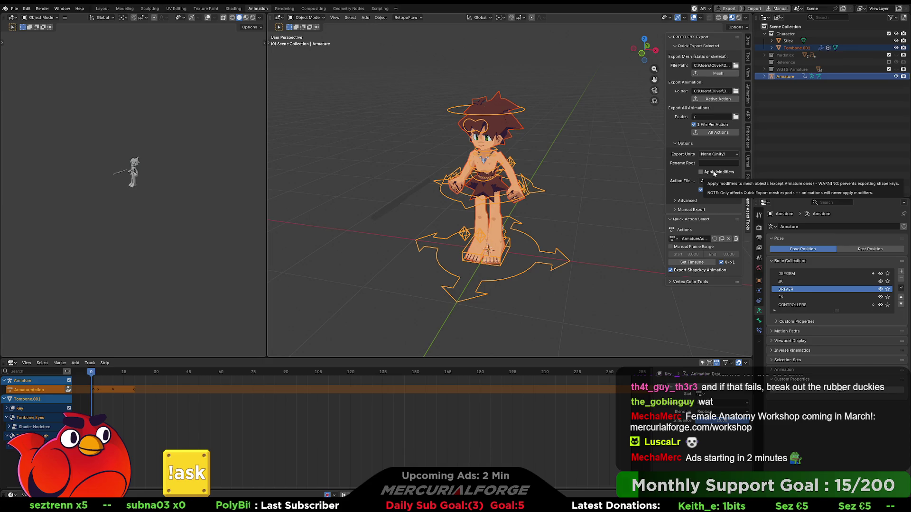
click(674, 210)
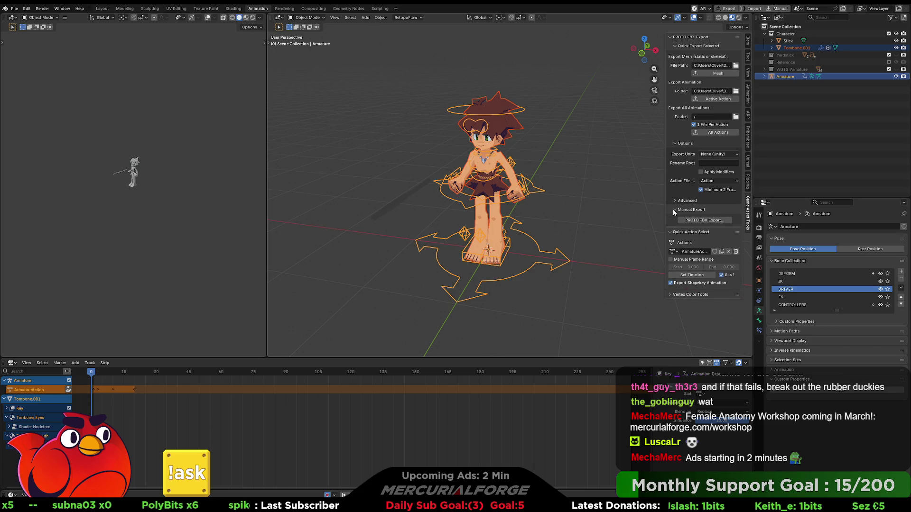
- Run PROTO FBX Export on the selected armature, then deselect everything in the viewport
click(688, 221)
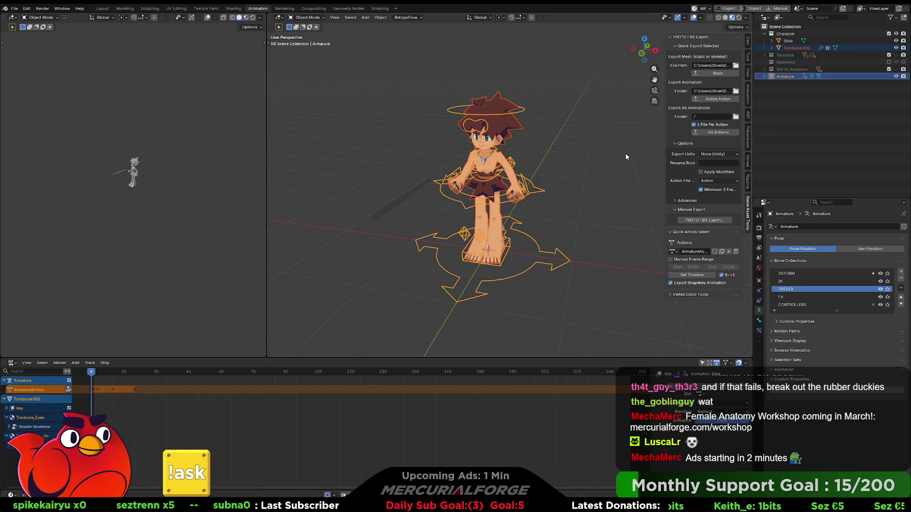
click(603, 164)
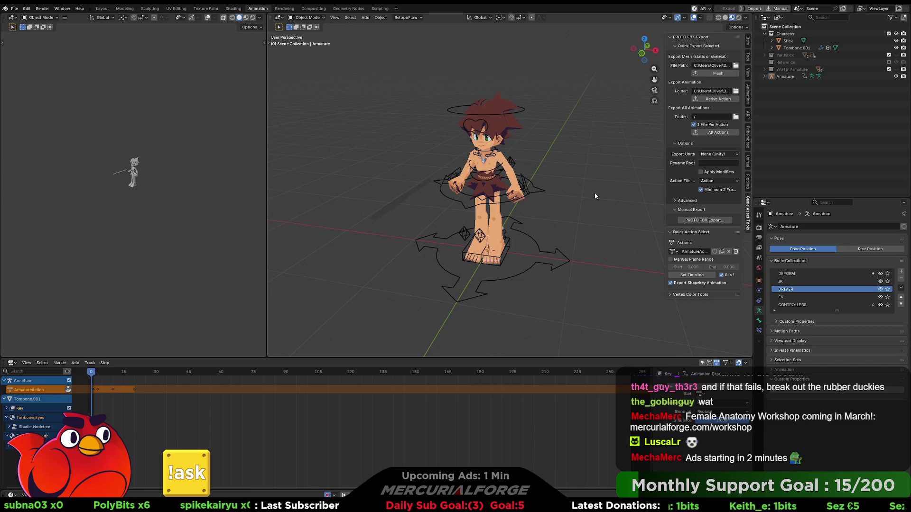
- Select the mesh plus armature, save the blend file, and start an FBX export via quick favourites
click(523, 168)
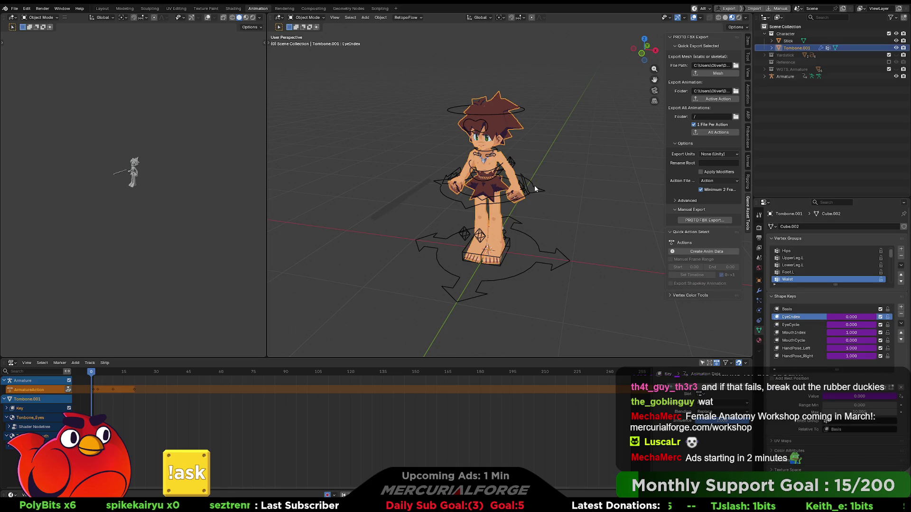
shift+click(532, 186)
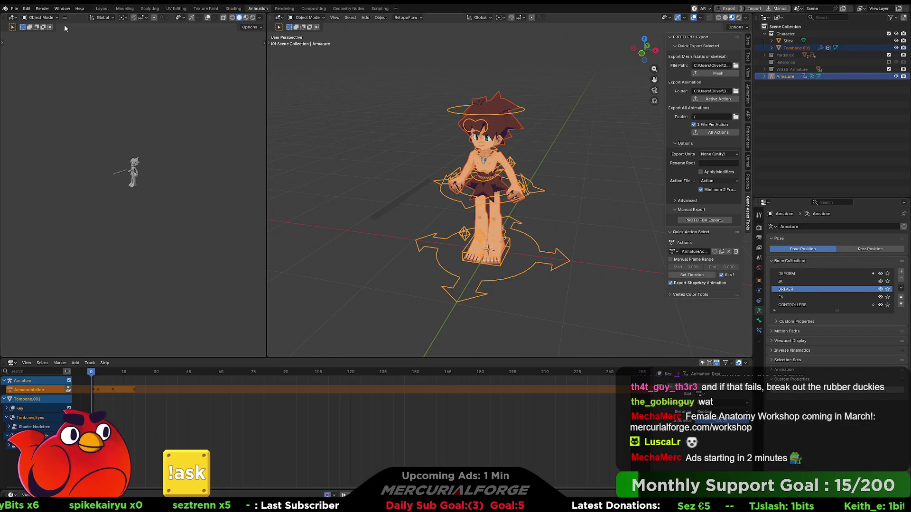
click(14, 8)
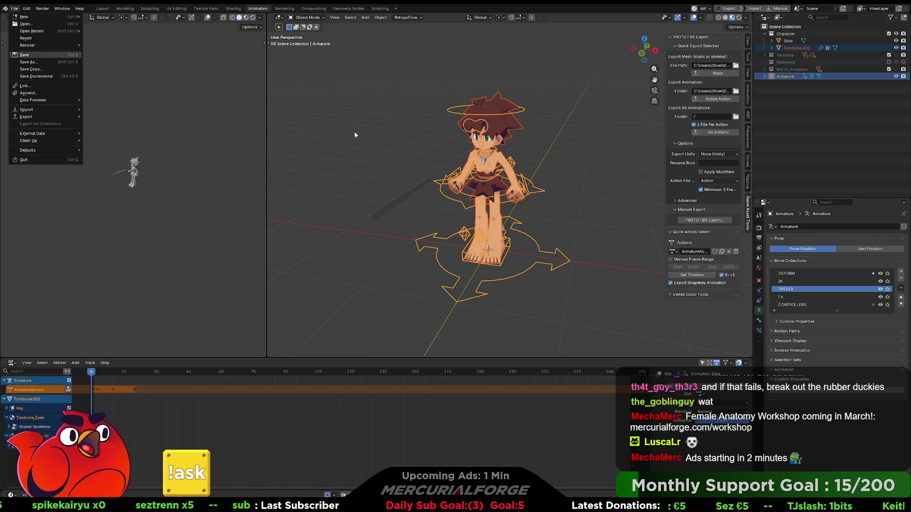
key(ctrl+s)
key(Return)
key(q)
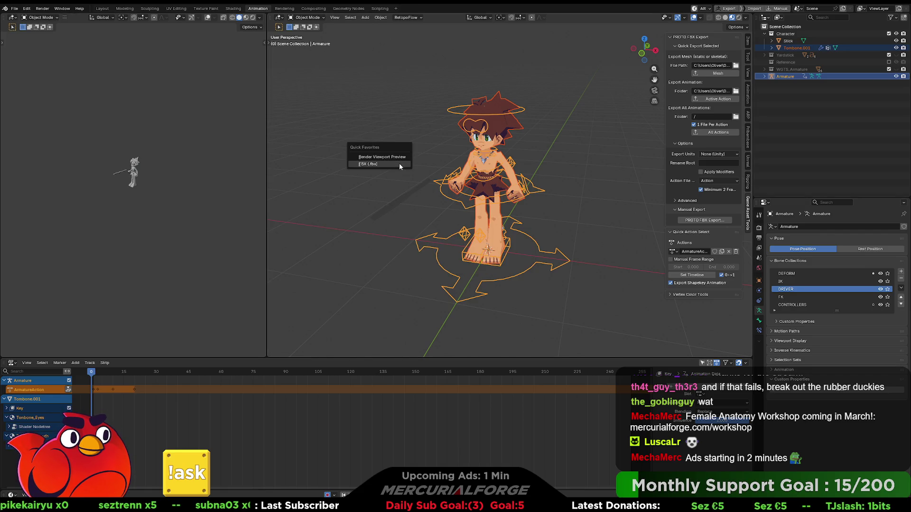
click(399, 164)
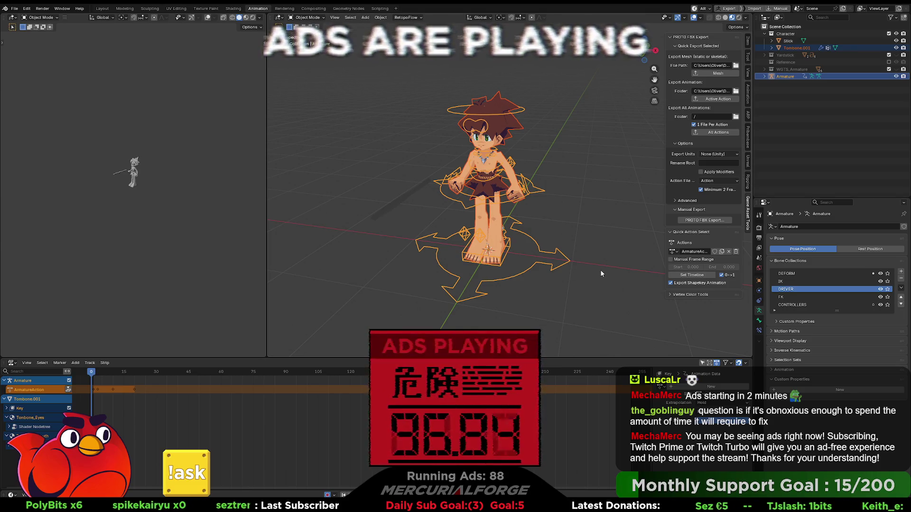
- Fly the play camera up to the TomBone characters' faces in Unreal, then stop playing
key(alt+Tab)
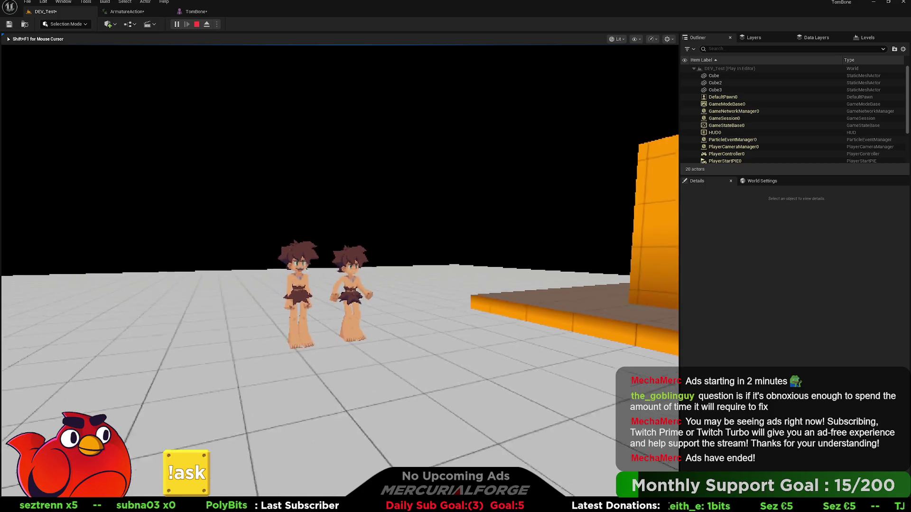
key(w)
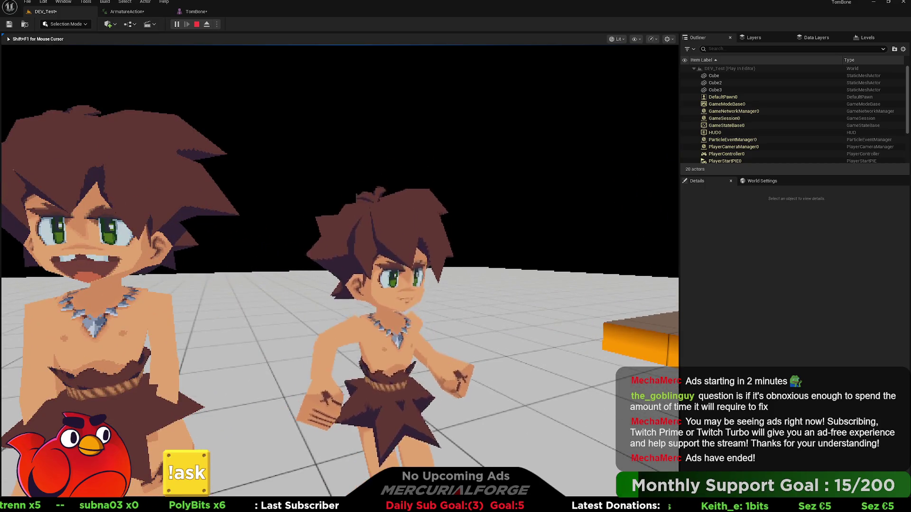
key(w)
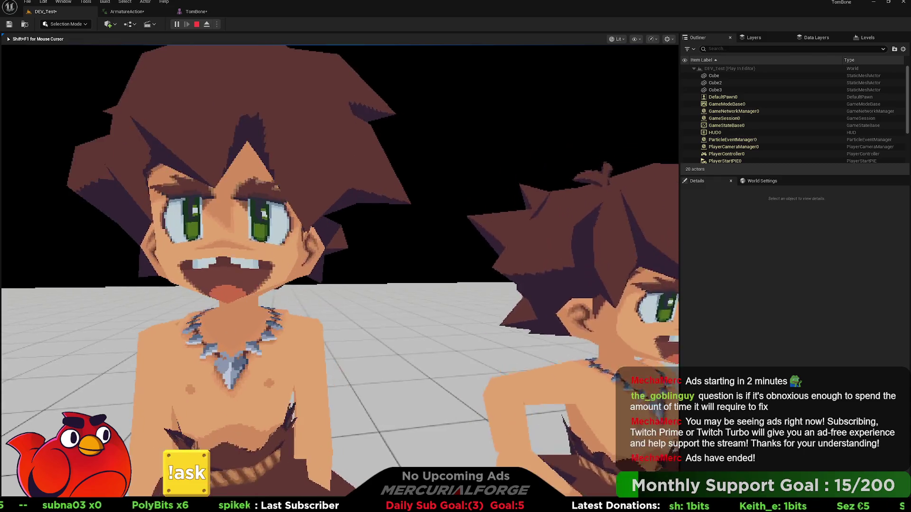
key(s)
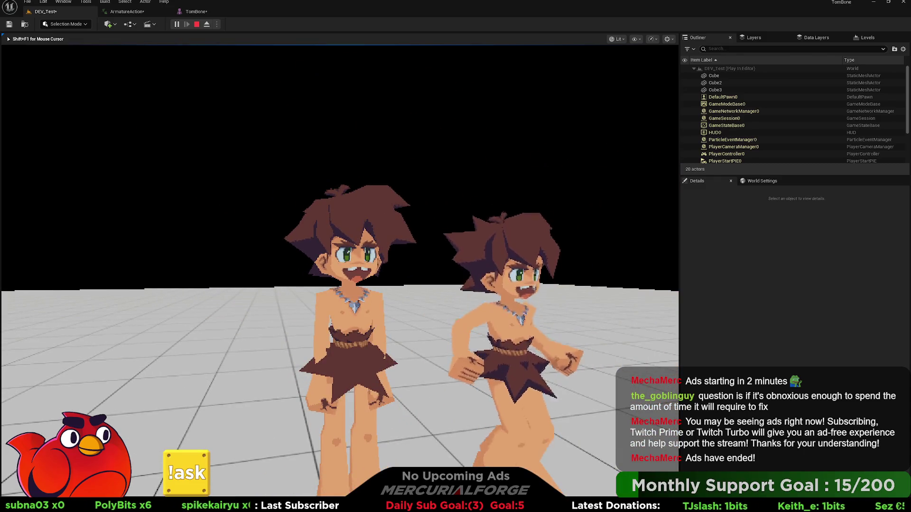
key(Escape)
scroll(426, 186, down, 5)
scroll(426, 186, down, 3)
scroll(426, 186, down, 3)
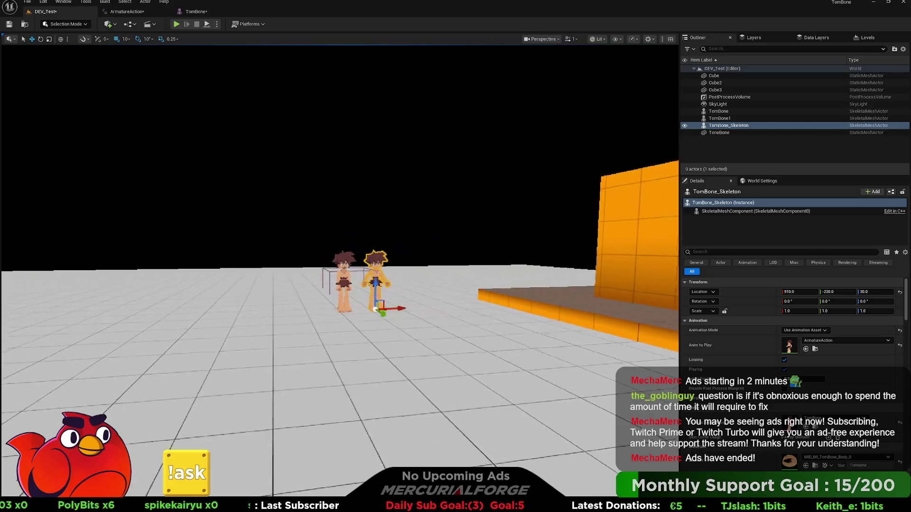
scroll(426, 186, down, 2)
- Orbit the editor view over both characters, then toggle the Output Log and clear the selection
right_drag(426, 186, 456, 185)
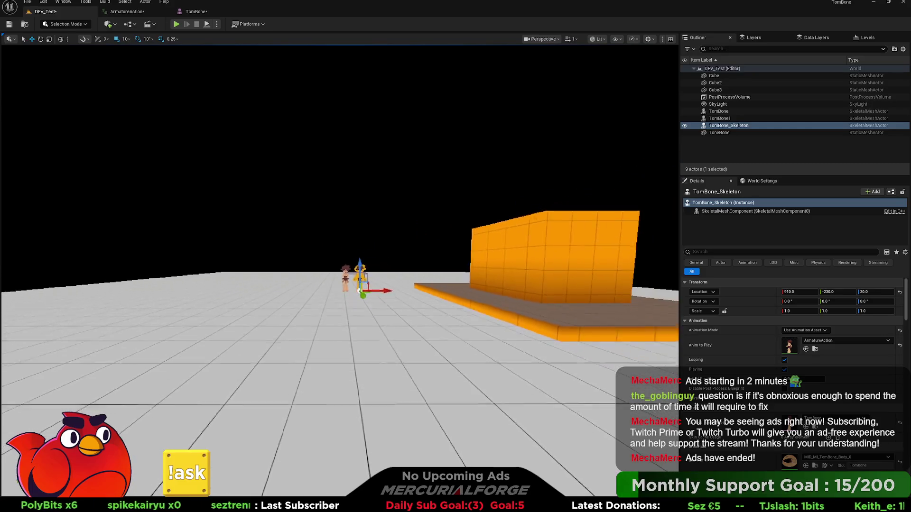
scroll(425, 186, up, 2)
scroll(425, 186, up, 3)
scroll(426, 186, up, 3)
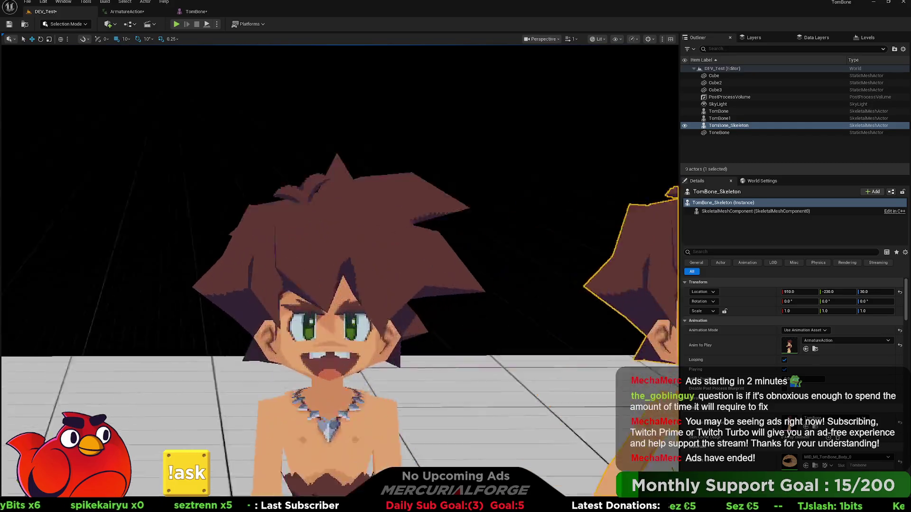
scroll(426, 185, up, 3)
right_drag(426, 185, 442, 143)
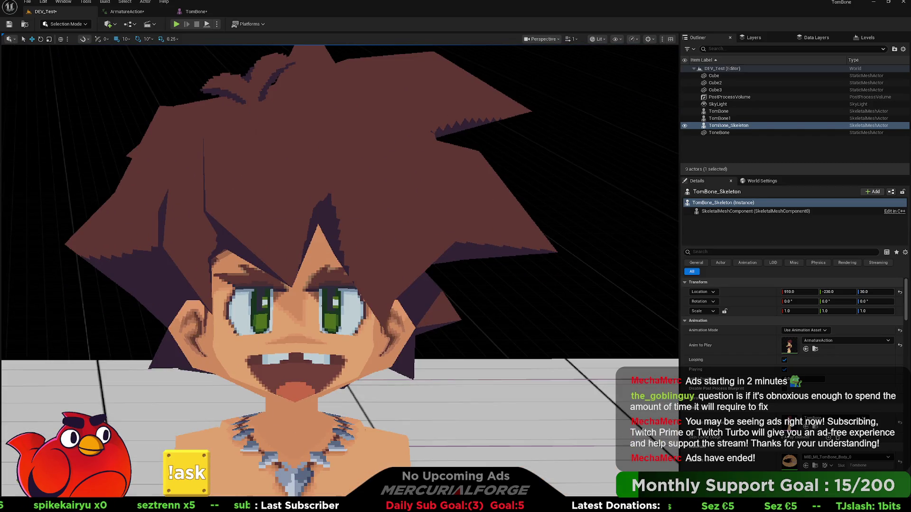
scroll(426, 186, down, 2)
scroll(426, 186, down, 8)
mouse_move(428, 198)
right_down()
mouse_move(484, 192)
mouse_move(405, 192)
right_up()
scroll(441, 192, down, 3)
scroll(405, 192, up, 3)
scroll(406, 192, up, 3)
scroll(405, 192, up, 2)
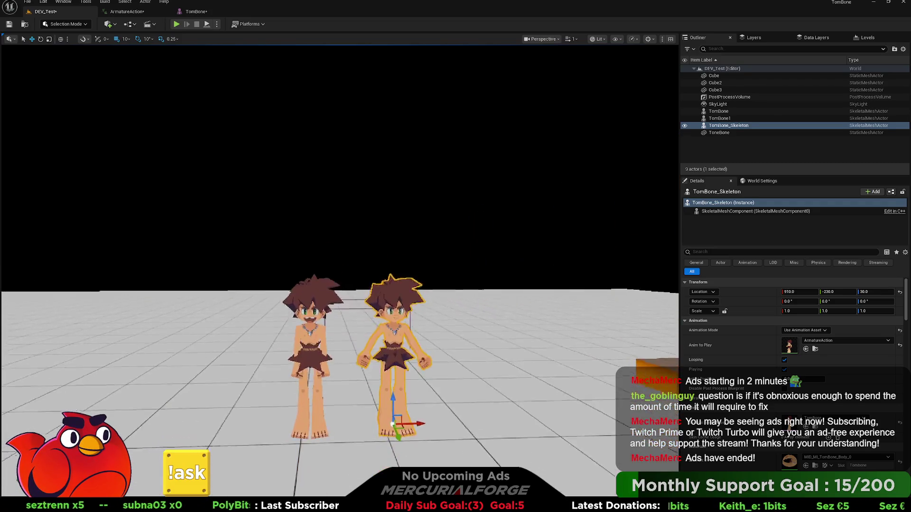
scroll(406, 286, down, 3)
scroll(406, 285, up, 3)
scroll(406, 285, up, 3)
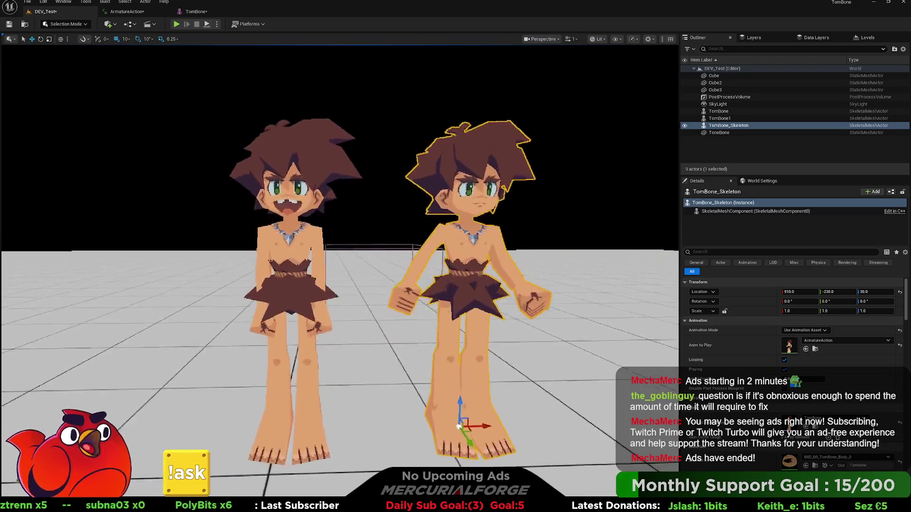
right_drag(425, 206, 426, 192)
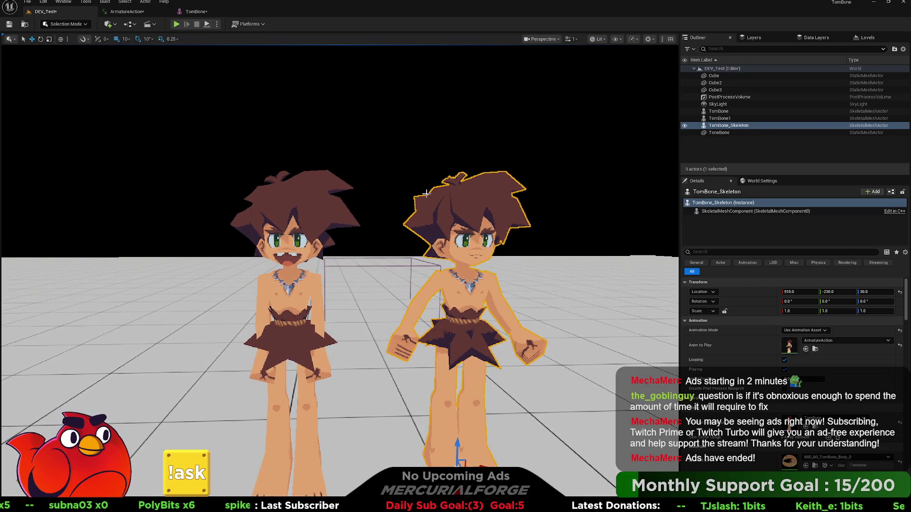
key(ctrl+shift+space)
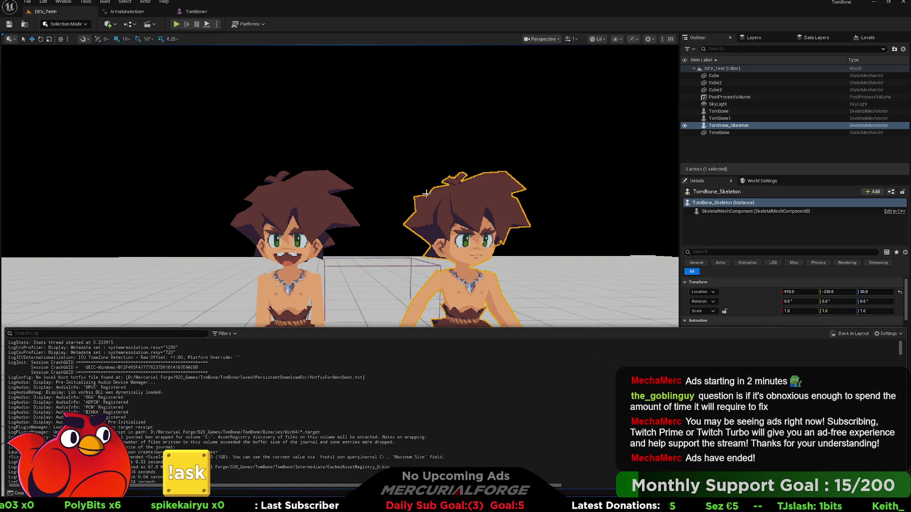
click(580, 198)
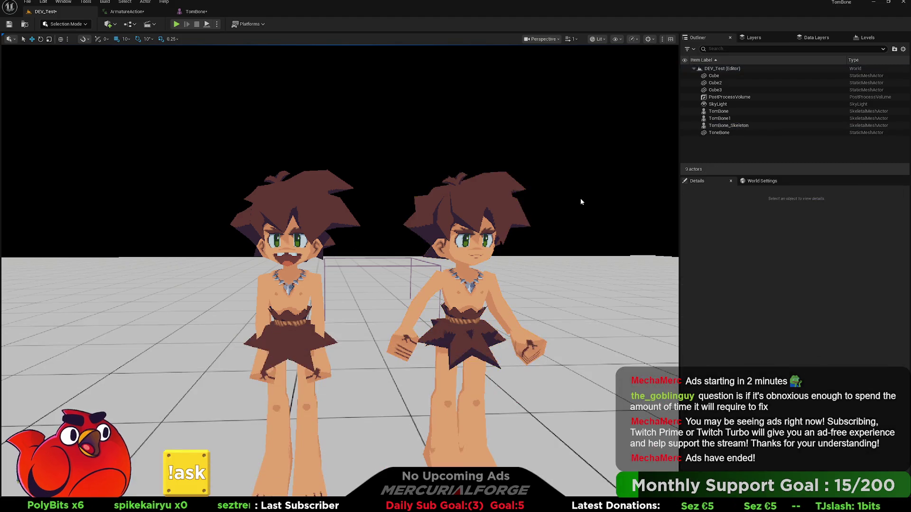
- Move the editor view around the two TomBone characters before leaving Unreal
right_drag(580, 199, 554, 211)
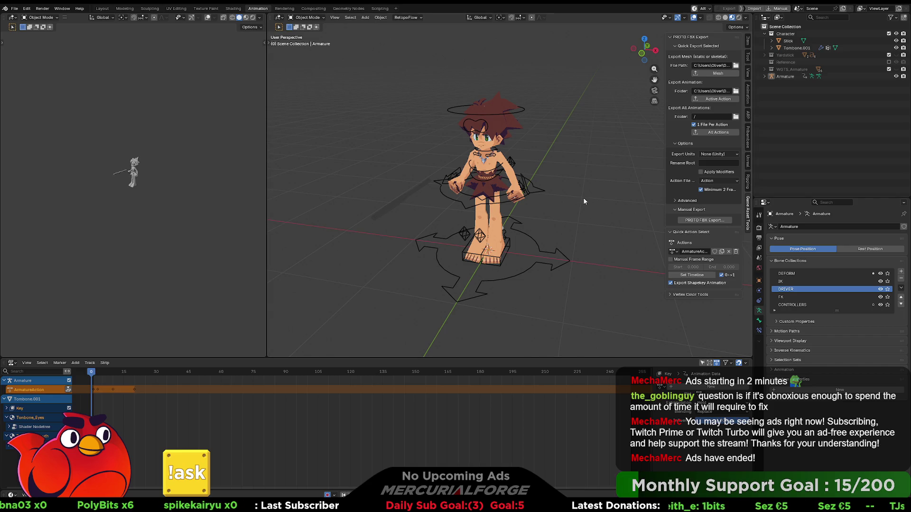
- Load the recent TomBone .blend file, choosing Don't Save for the current scene
key(KP_4)
key(a)
key(KP_Decimal)
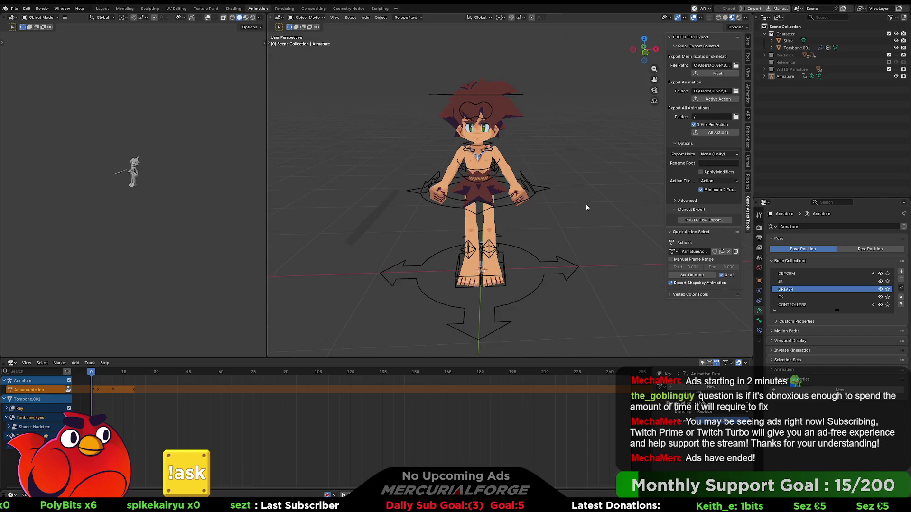
click(14, 8)
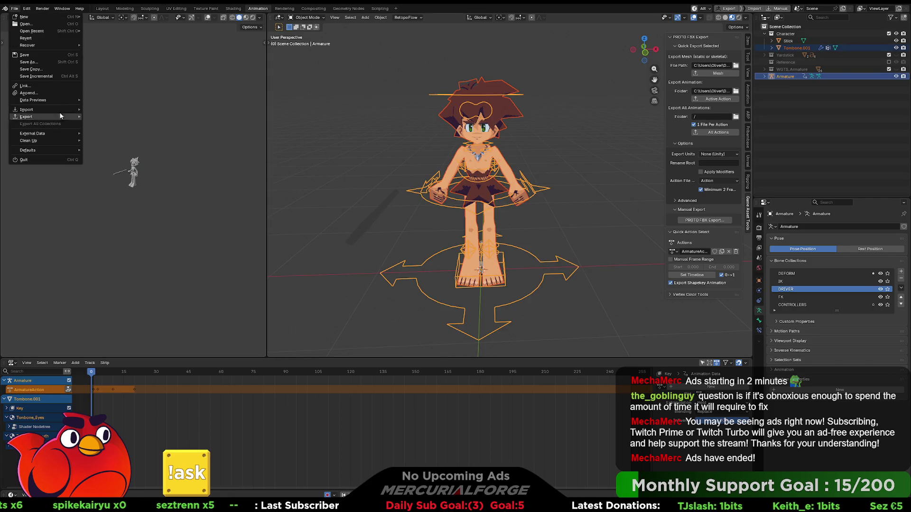
mouse_move(32, 31)
click(108, 30)
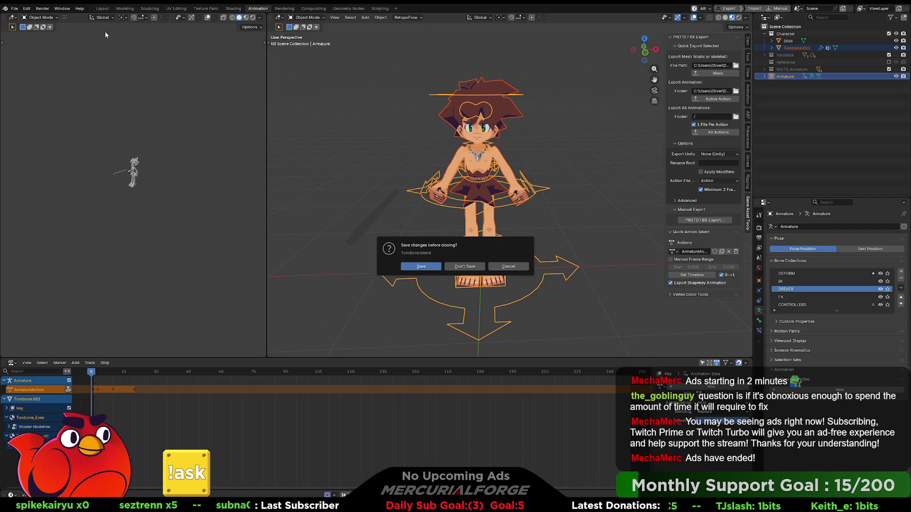
click(464, 266)
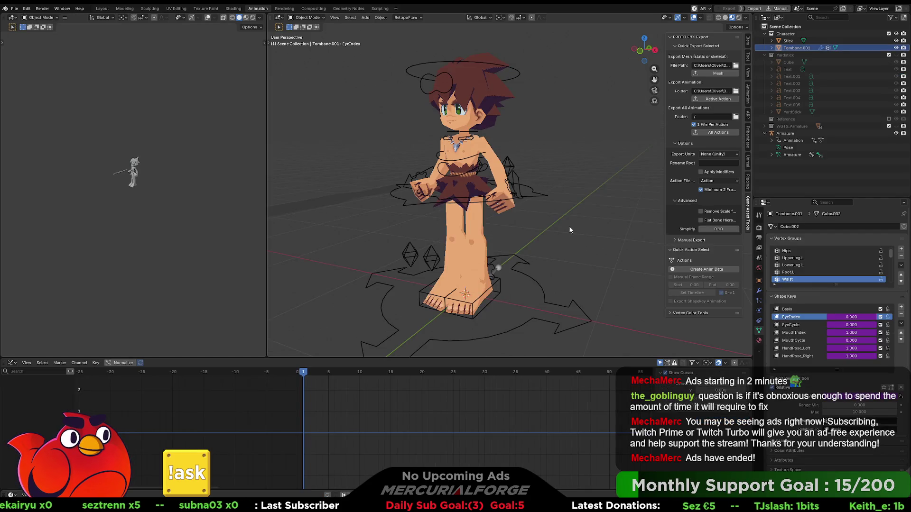
- Select the TomBone armature and switch it into Pose Mode
mouse_move(577, 223)
middle_down()
mouse_move(540, 211)
mouse_move(627, 165)
middle_up()
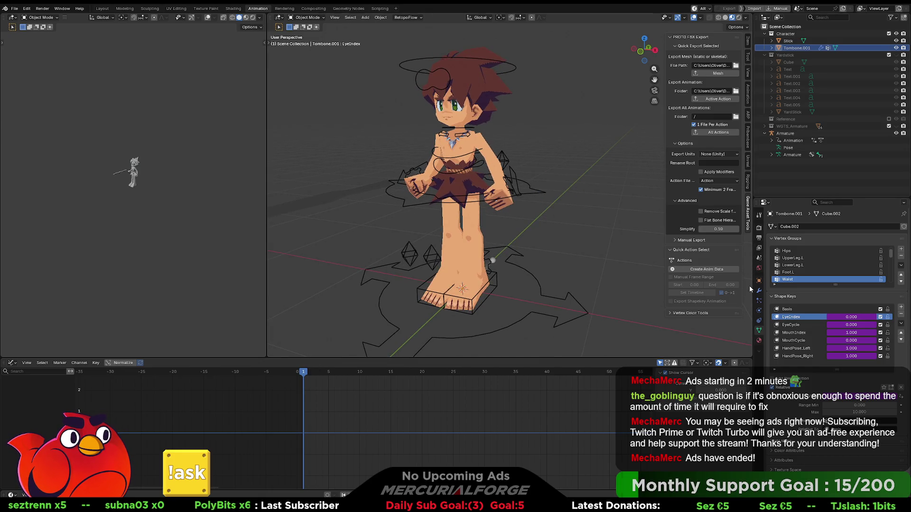
click(534, 192)
key(ctrl+Tab)
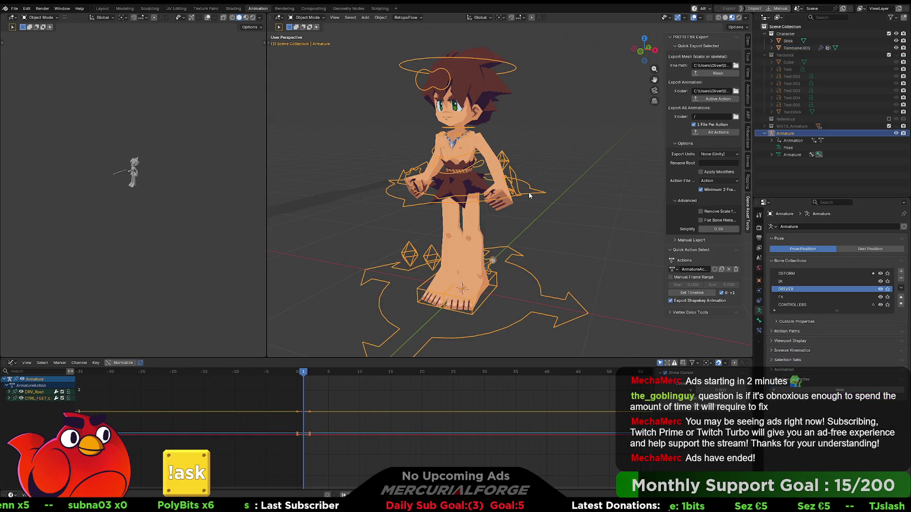
- Inspect the CTRL_HAND_L, CTRL_HAND_R and CTRL_FEET_R bones' transform properties for keyframes
click(507, 180)
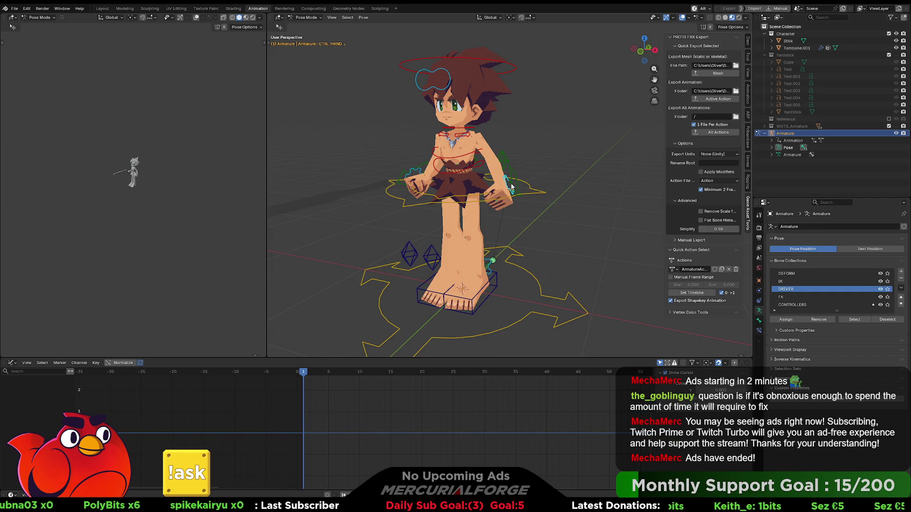
click(759, 321)
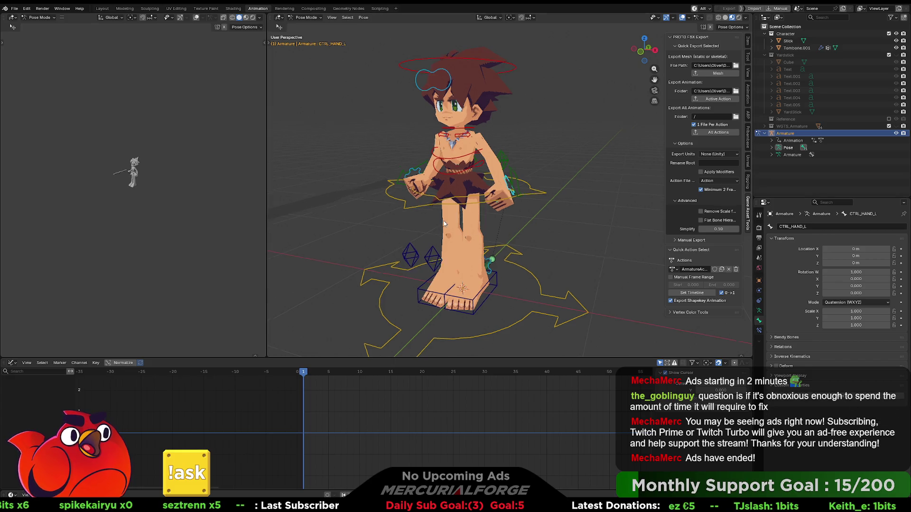
middle_drag(450, 221, 511, 202)
click(510, 202)
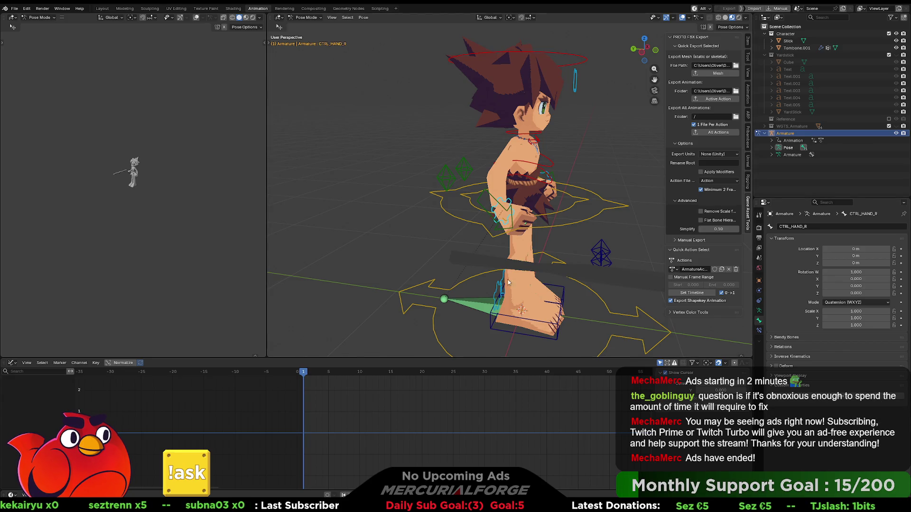
middle_drag(510, 282, 519, 275)
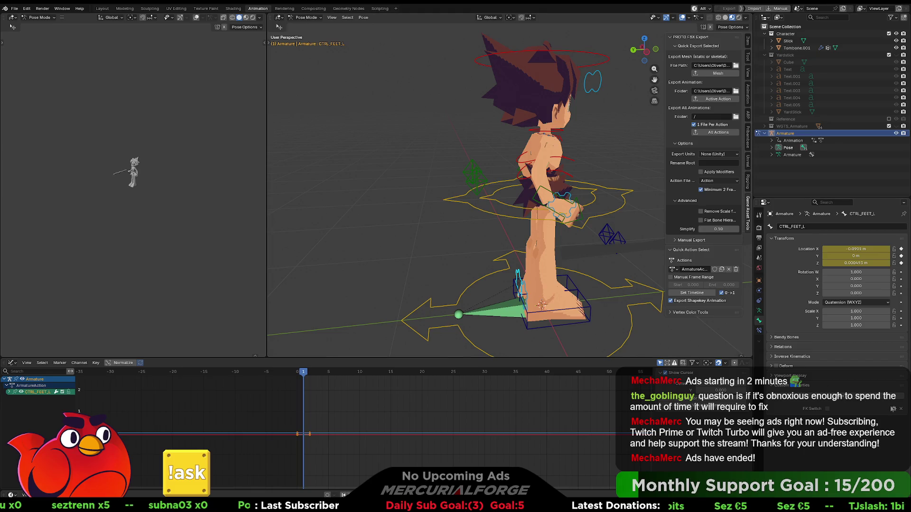
click(532, 299)
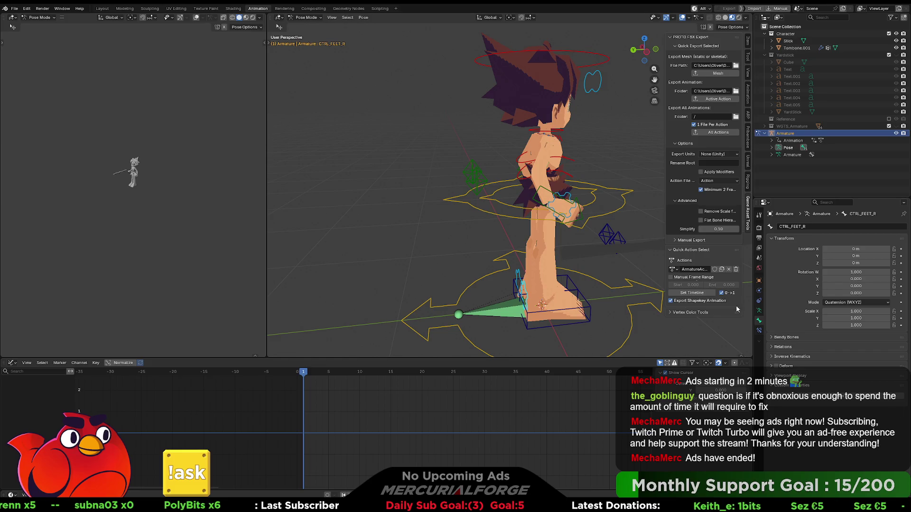
- Check the CTRL_FACE bone's keyframes, then return the armature to Object Mode
middle_drag(533, 300, 440, 177)
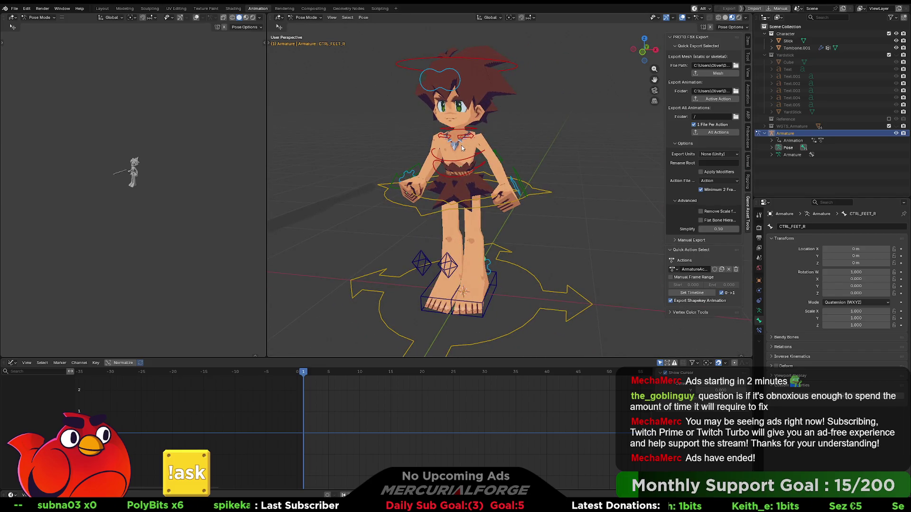
shift+middle_drag(461, 145, 470, 176)
click(469, 126)
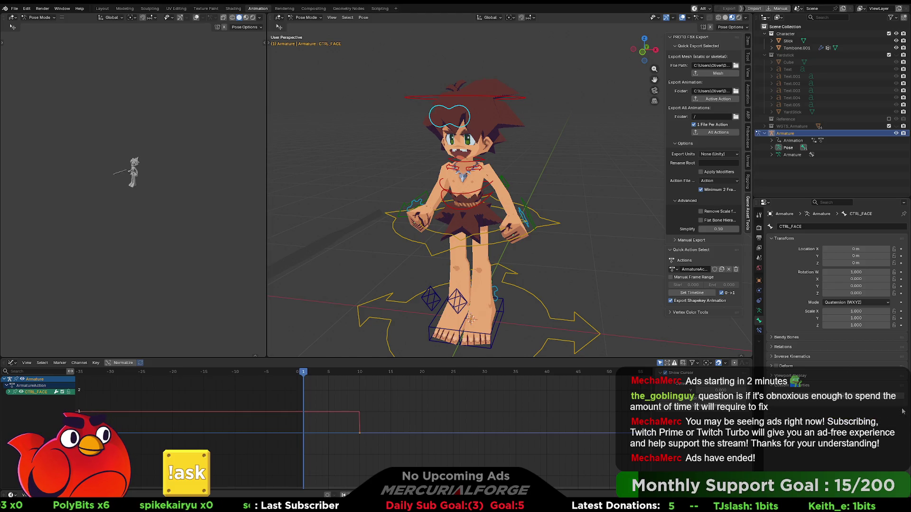
key(ctrl+Tab)
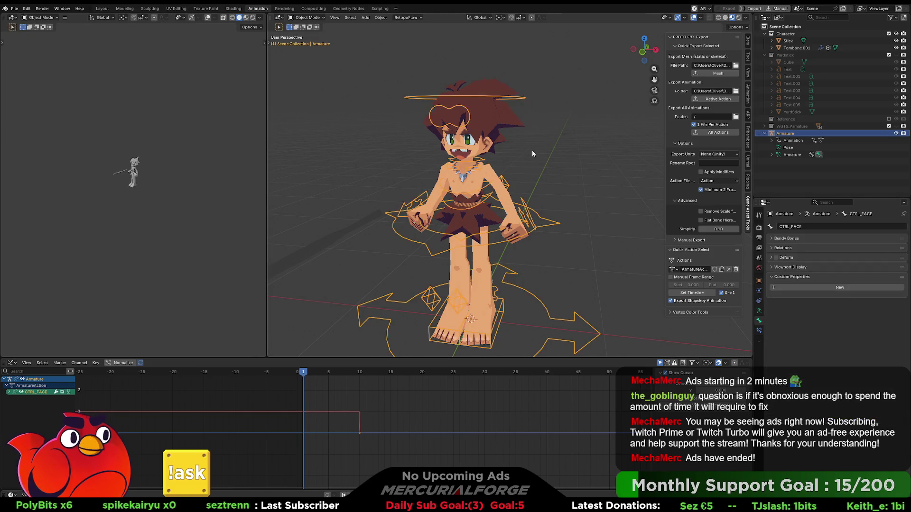
- Select and delete every asset in Unreal's test folder, removing the second TomBone character
click(491, 122)
click(548, 223)
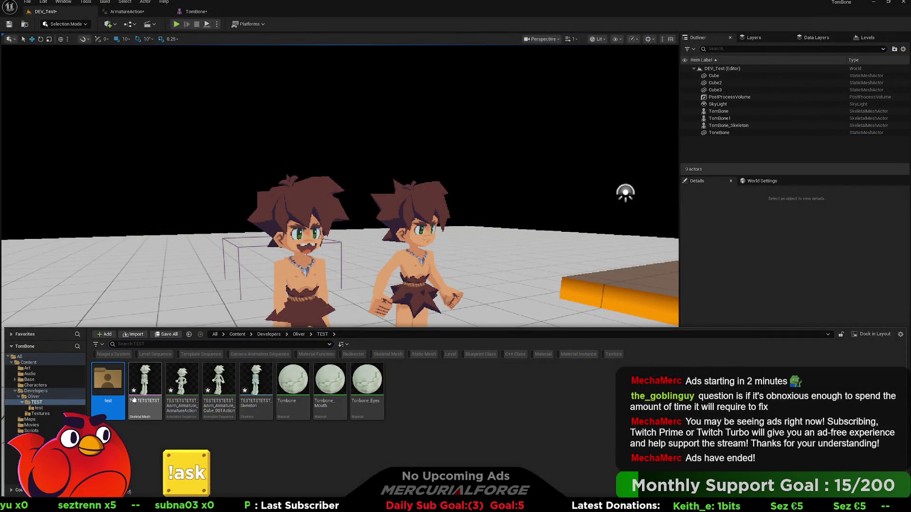
double_click(108, 381)
key(ctrl+a)
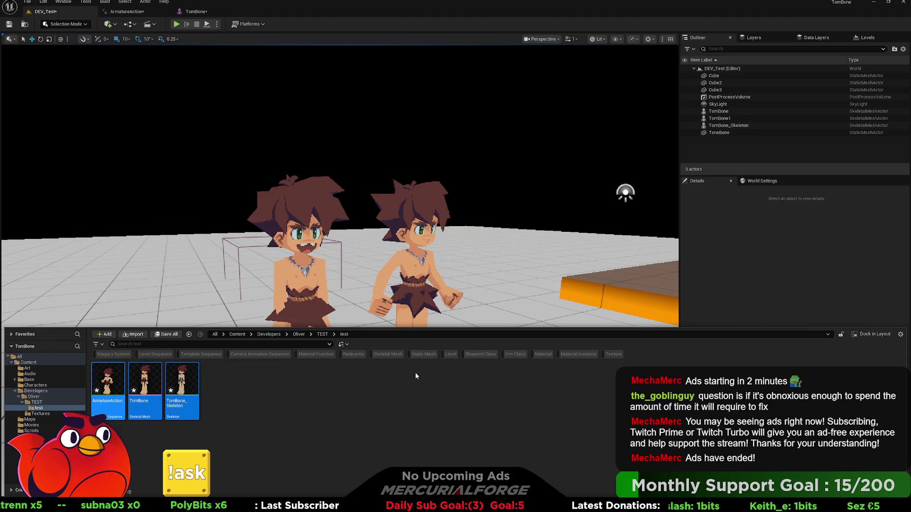
key(Delete)
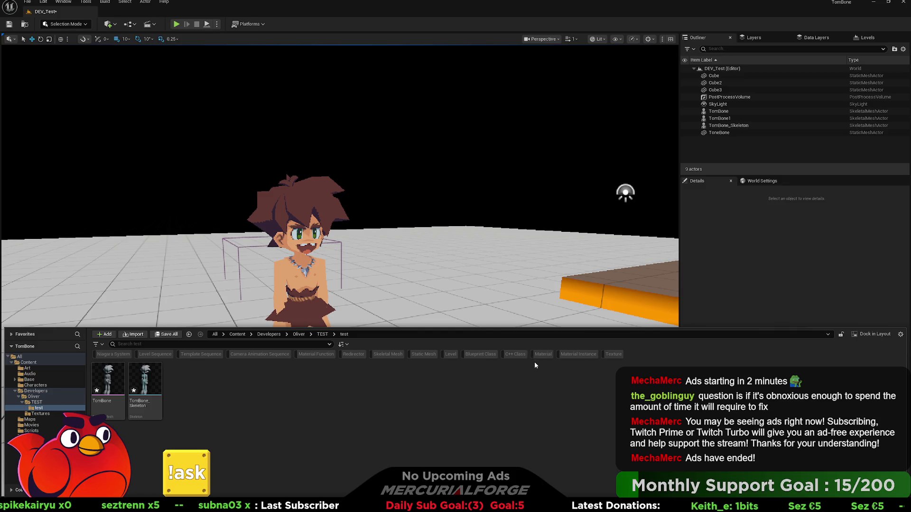
click(410, 407)
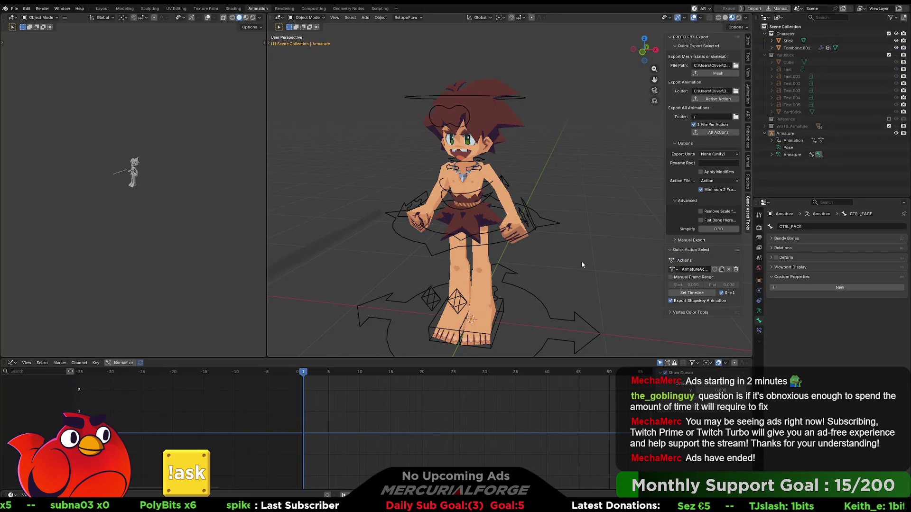
- With Tombone.001 active, load the other recent .blend file via Don't Save
click(556, 226)
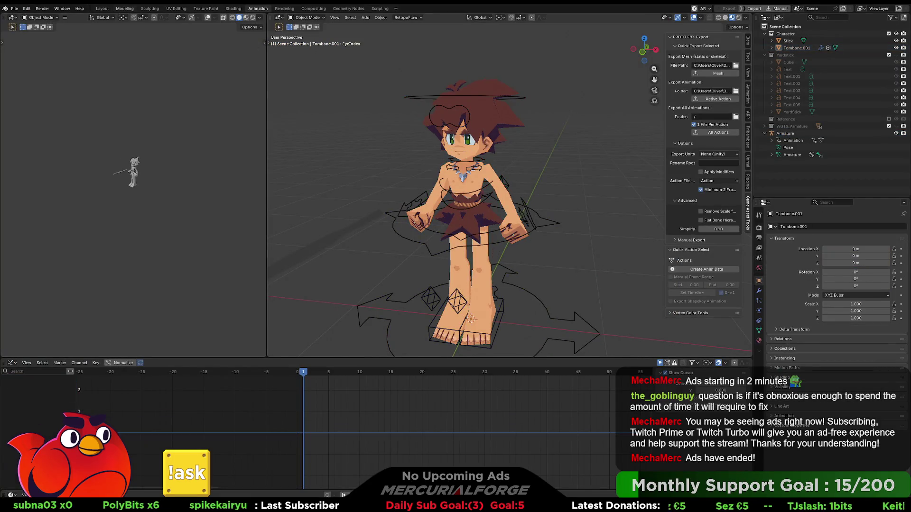
click(14, 9)
mouse_move(32, 30)
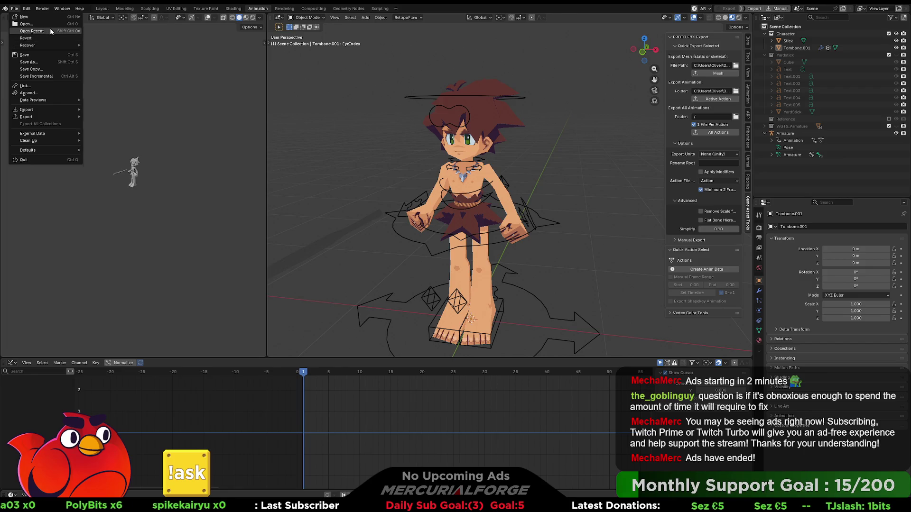
click(107, 31)
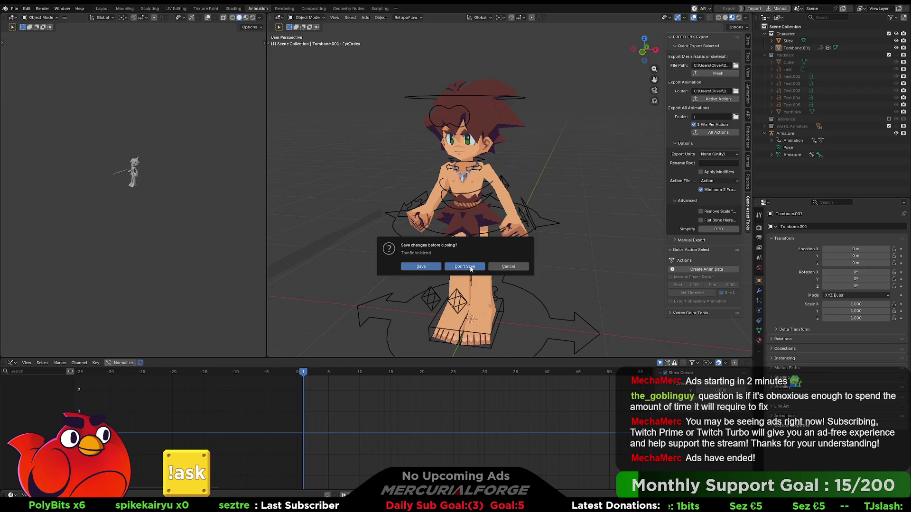
click(468, 270)
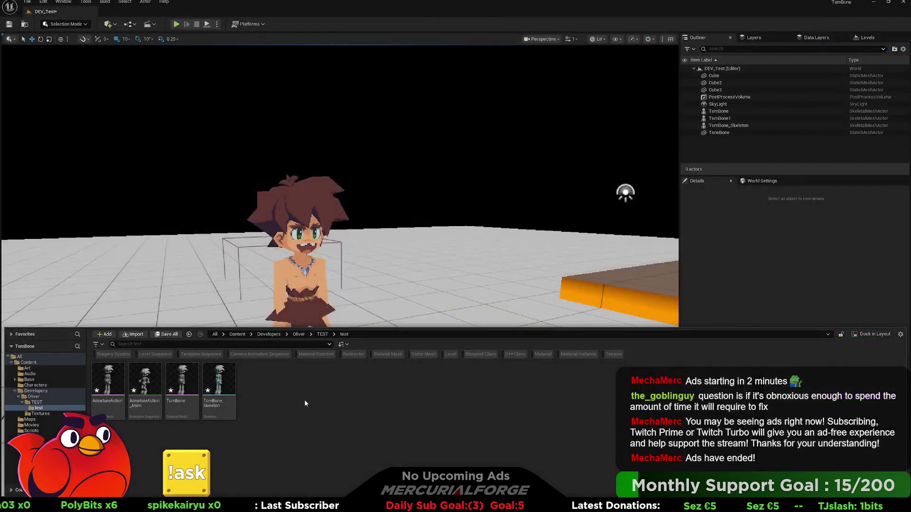
- Delete the four old TomBone assets, leaving the imported TEST, TEST_Skeleton and ArmatureAction
drag(254, 390, 100, 388)
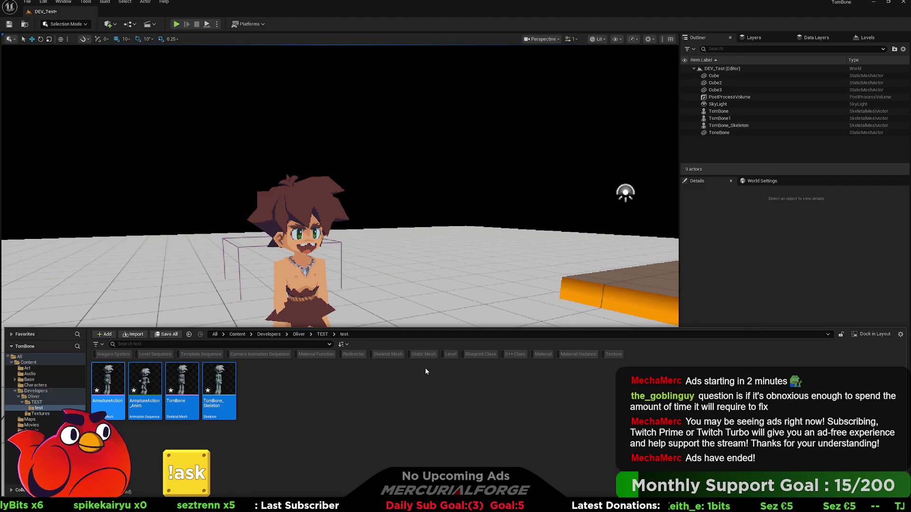
key(Delete)
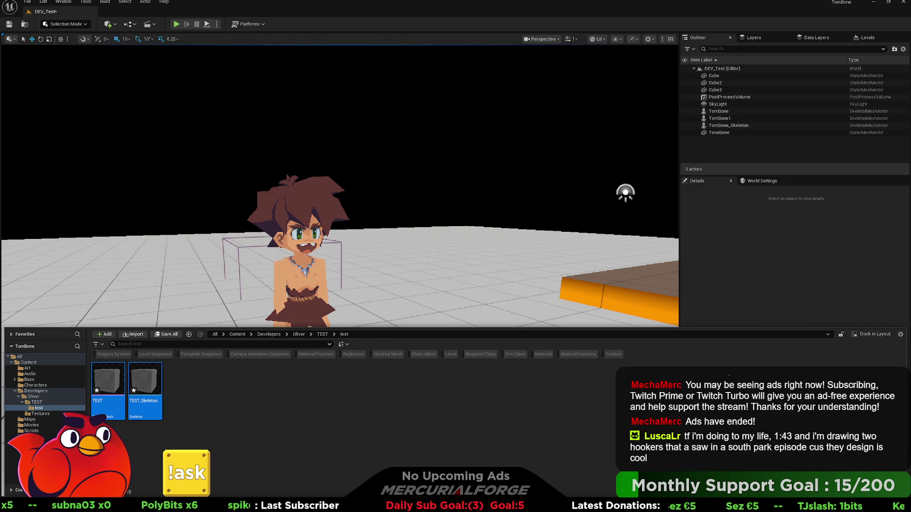
click(214, 385)
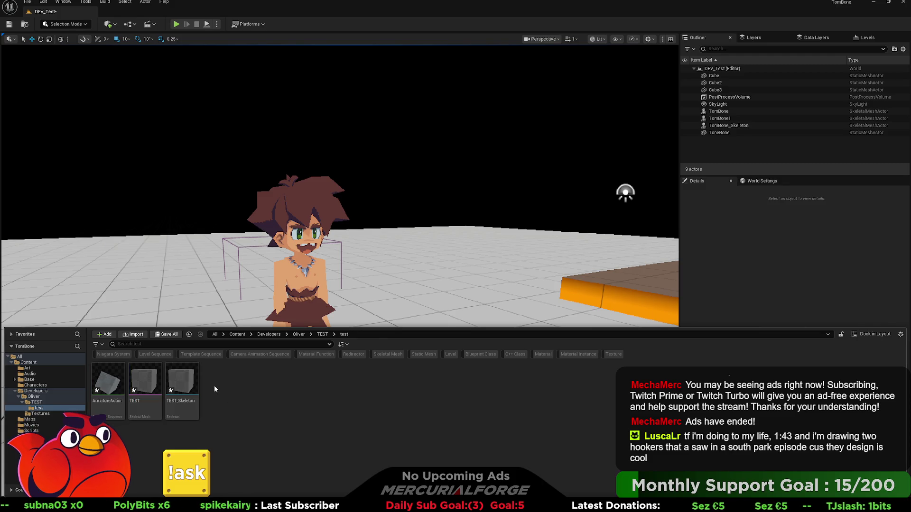
click(183, 384)
click(747, 403)
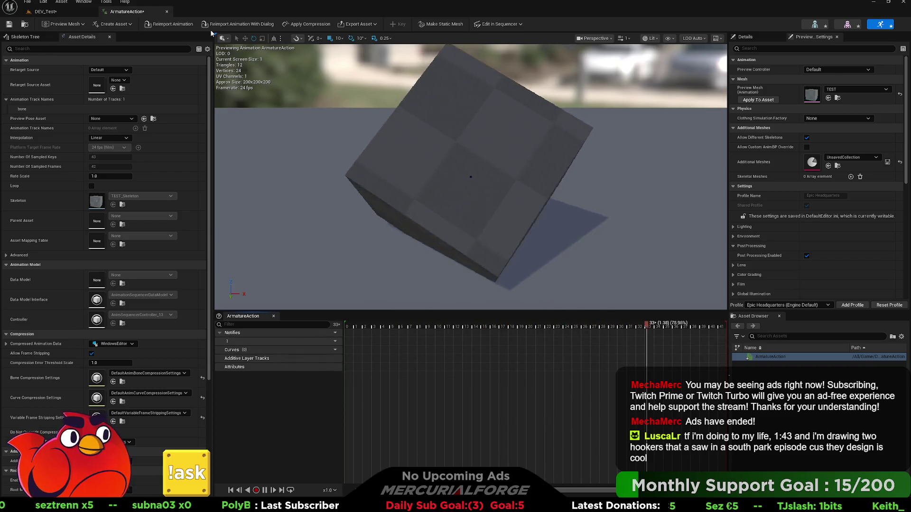
- Close the ArmatureAction animation preview and switch back to Blender
click(167, 11)
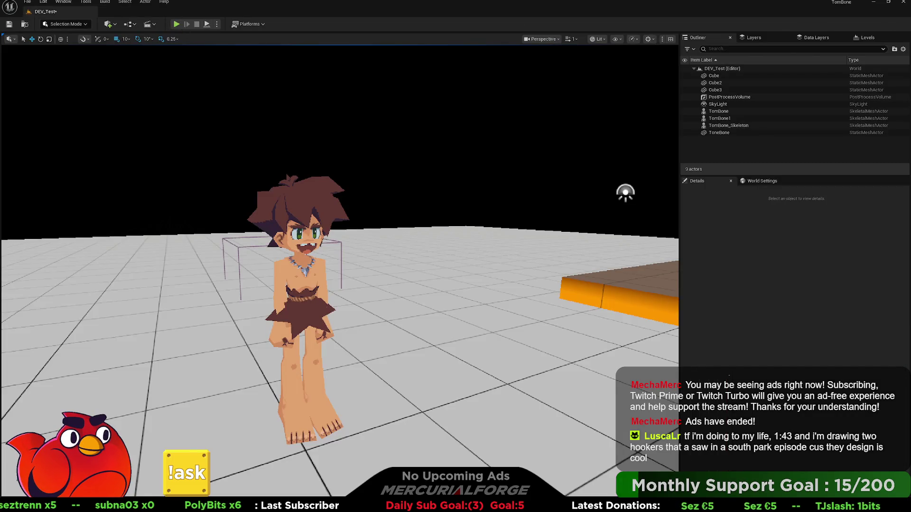
key(alt+Tab)
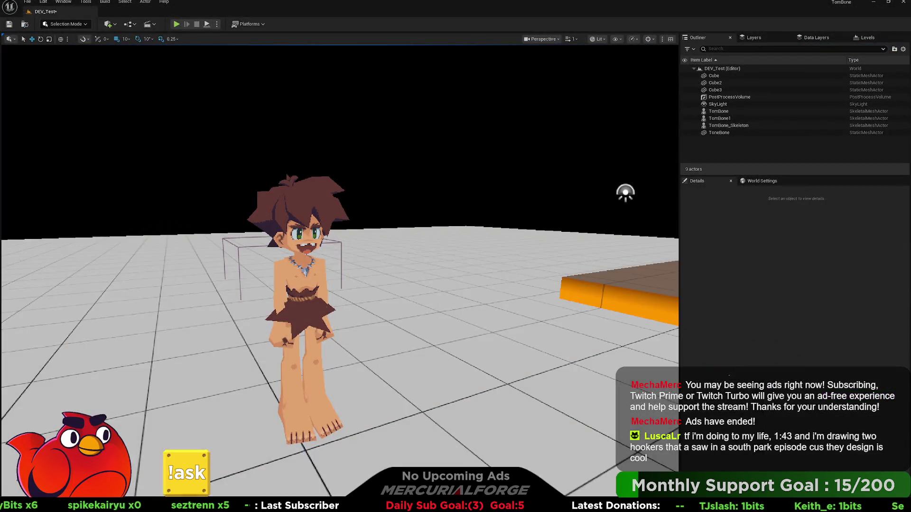
- Show Unreal's test content folder and box-select the three TEST assets for deletion
key(ctrl+space)
drag(250, 427, 112, 386)
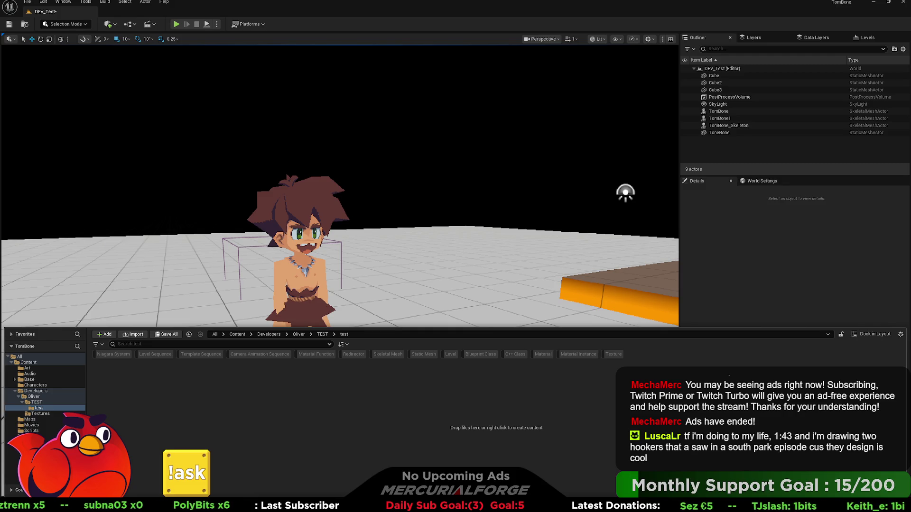
- Switch to Blender to re-export the TEST cube, then return to the Unreal level editor
key(alt+Tab)
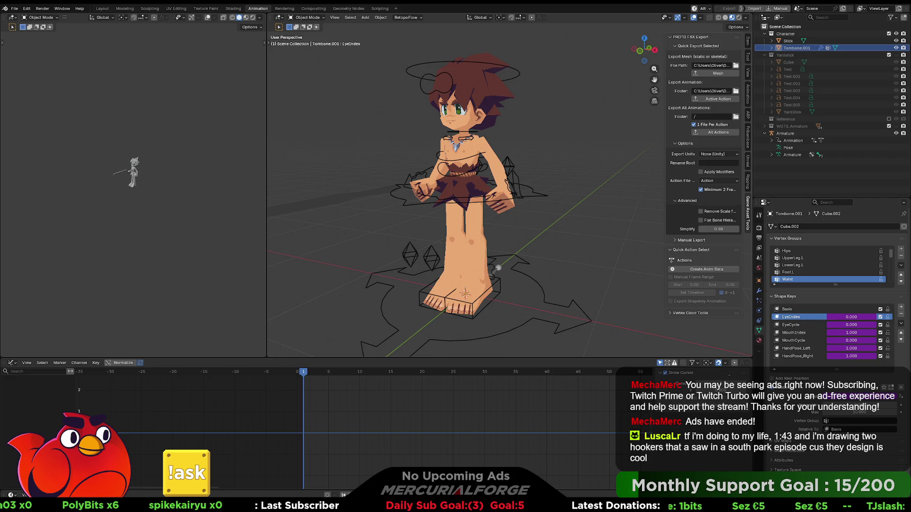
key(alt+Tab)
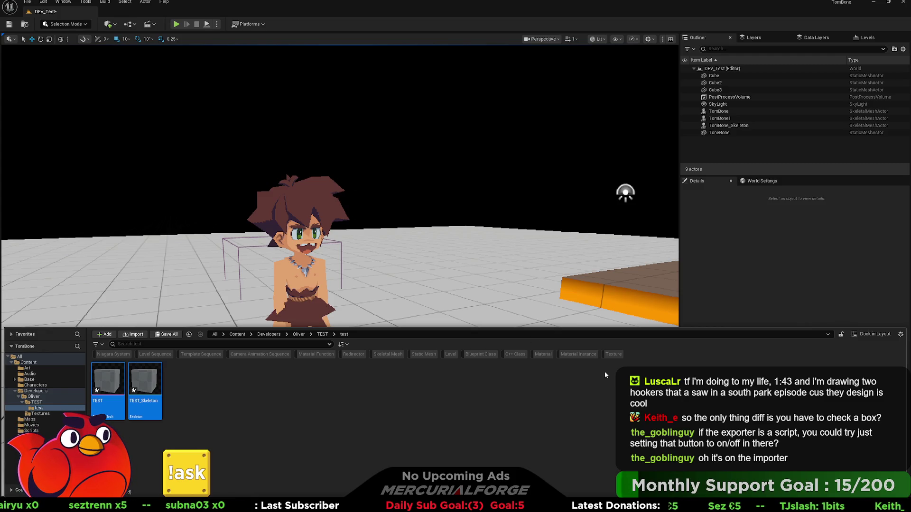
- Create an Interchange Pipeline Base asset in the test folder, keeping the default name NewInterchangePipelineBase
click(223, 388)
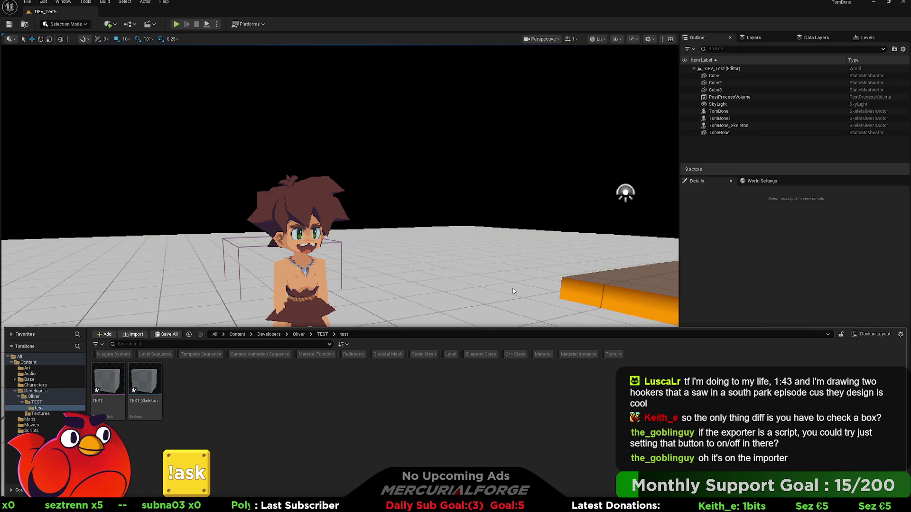
key(Return)
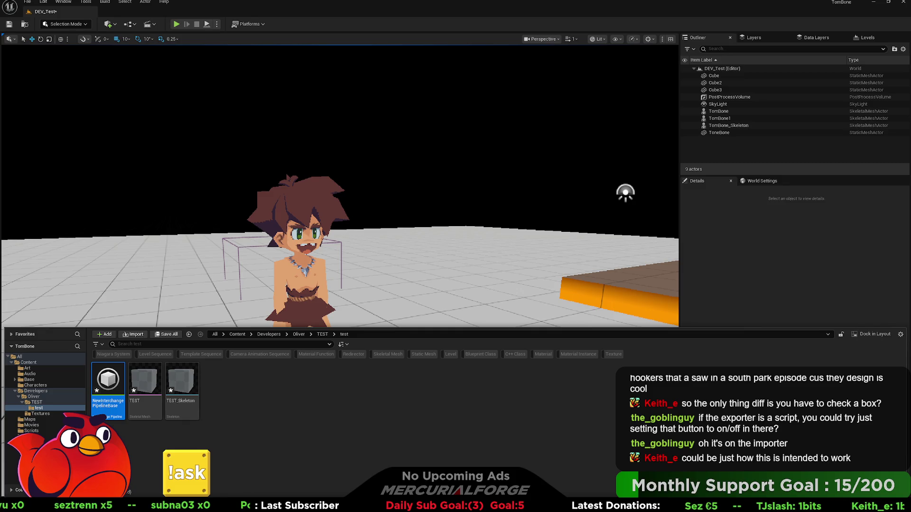
- Hide the Content Drawer with Ctrl+Space so the test level fills the viewport
key(ctrl+space)
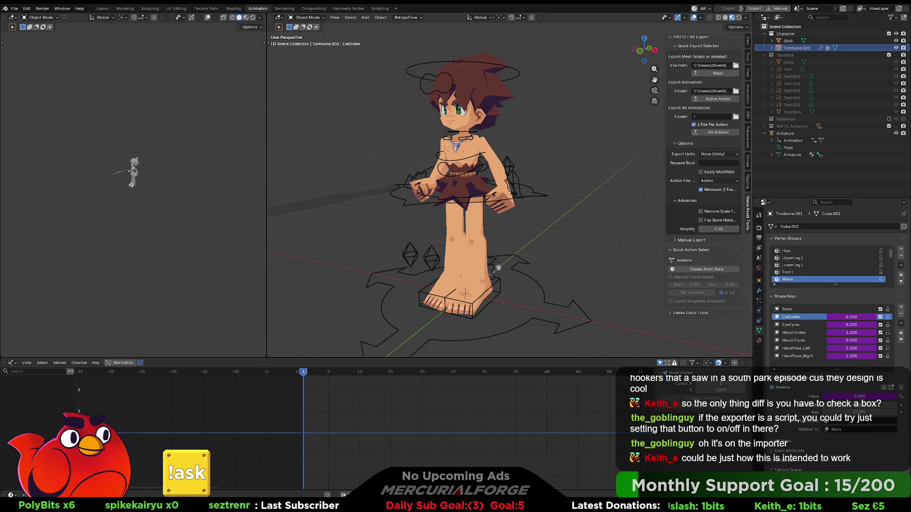
- Select the TomBone mesh with its armature active and bring up the File menu for export
click(480, 90)
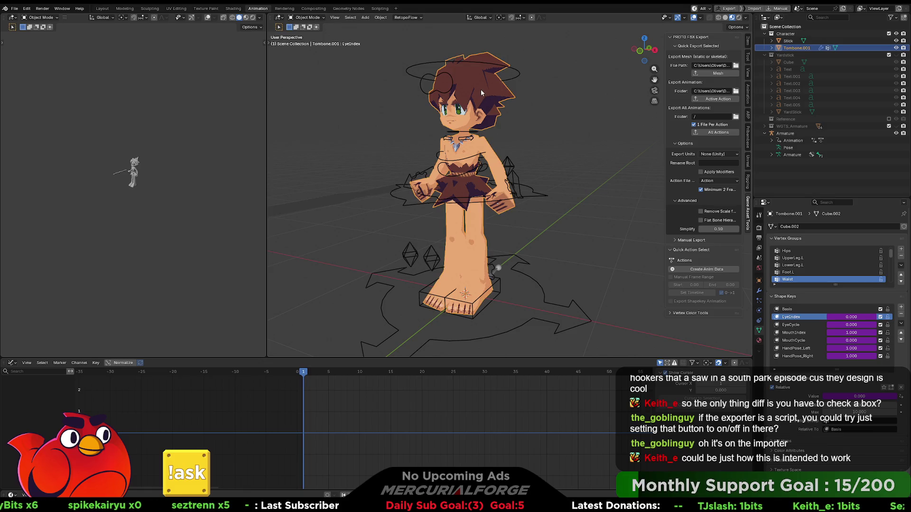
shift+click(511, 69)
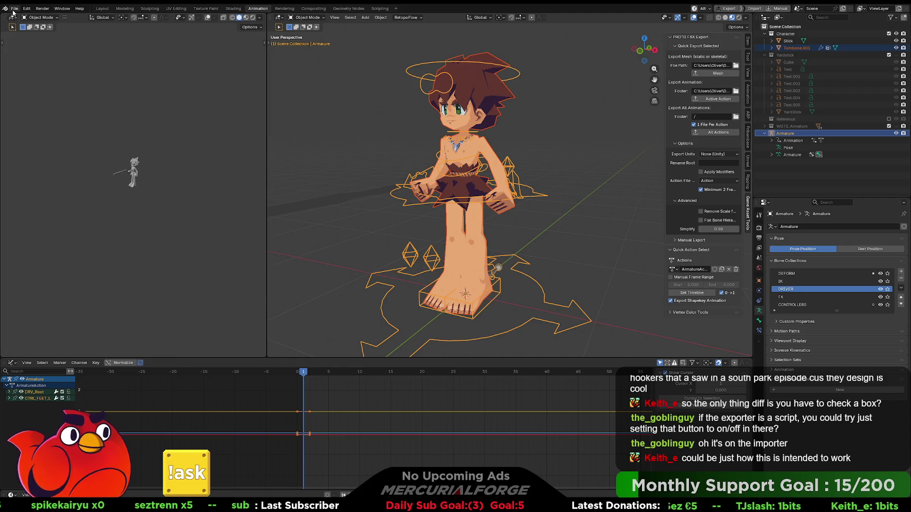
click(14, 9)
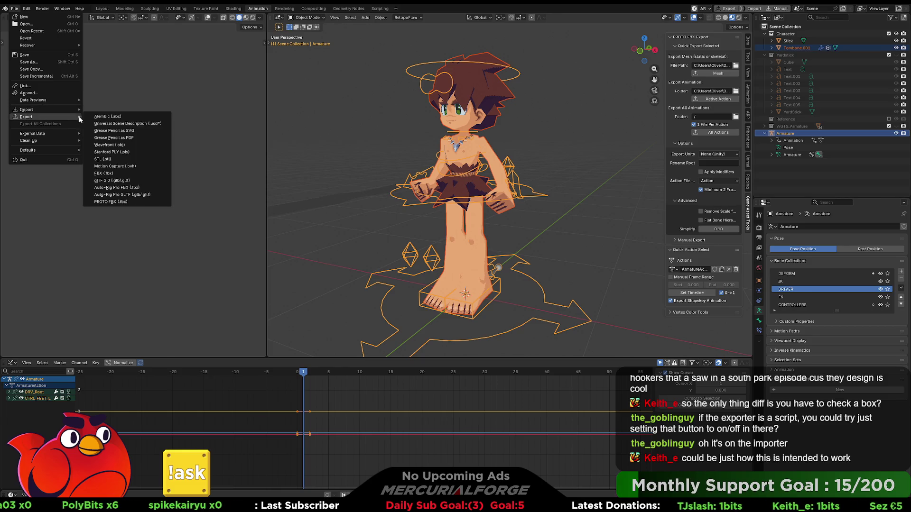
mouse_move(26, 117)
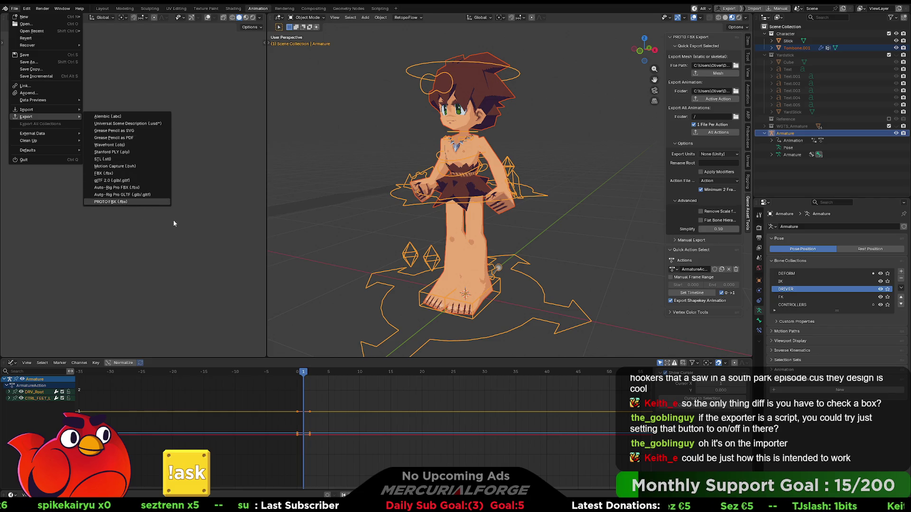
- Export the character and armature via PROTO FBX, then browse and dismiss the File and Edit menus
click(125, 203)
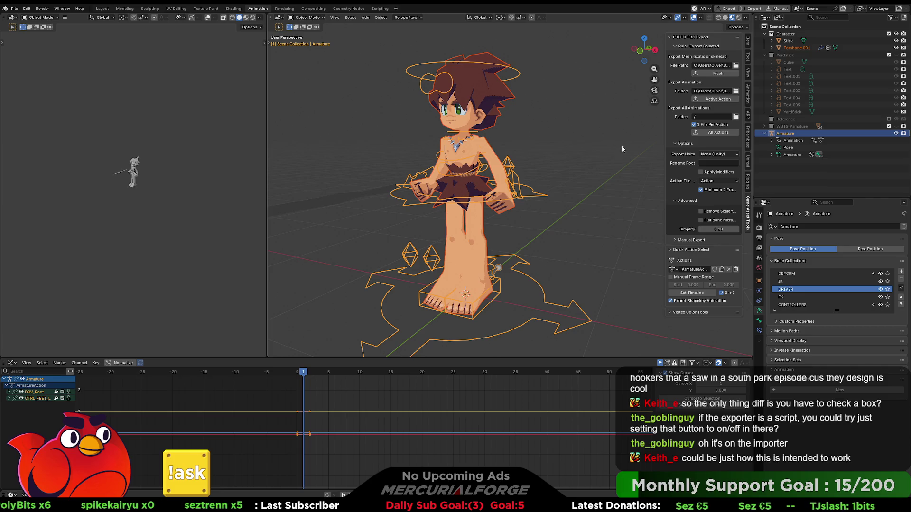
click(14, 7)
mouse_move(27, 8)
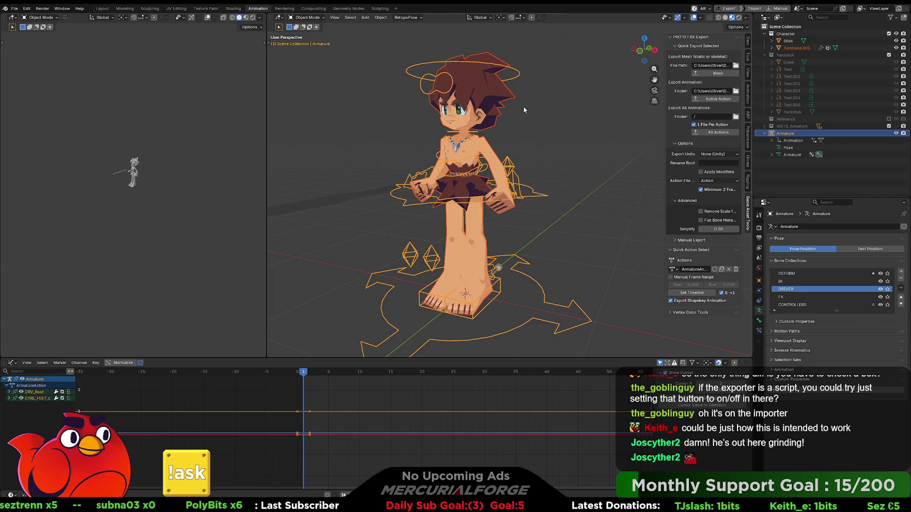
click(14, 8)
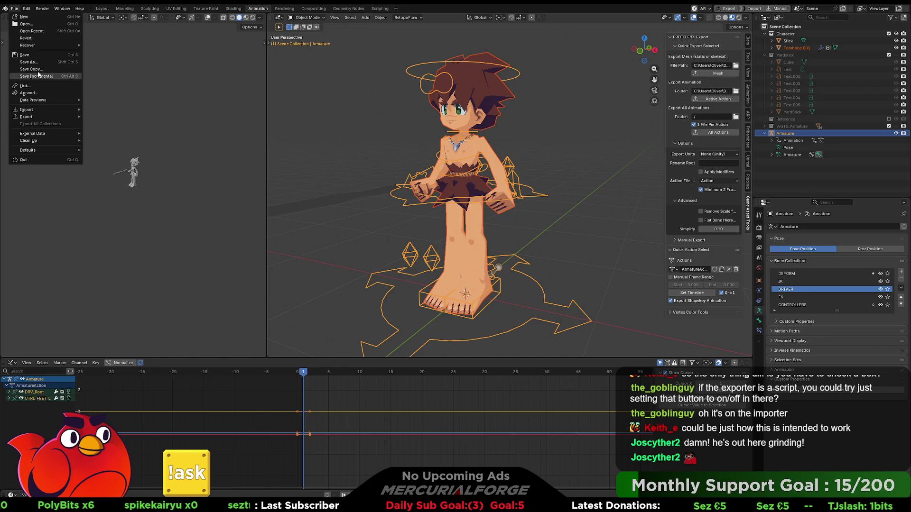
click(25, 12)
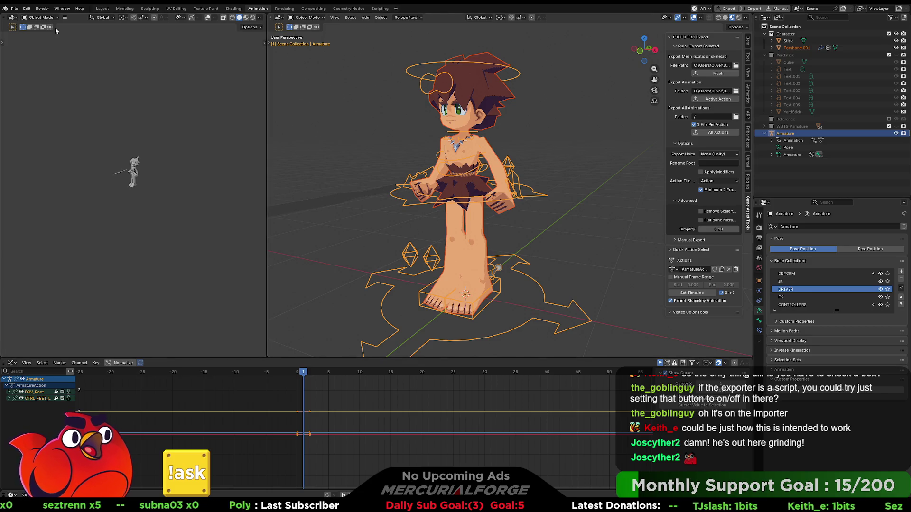
click(11, 9)
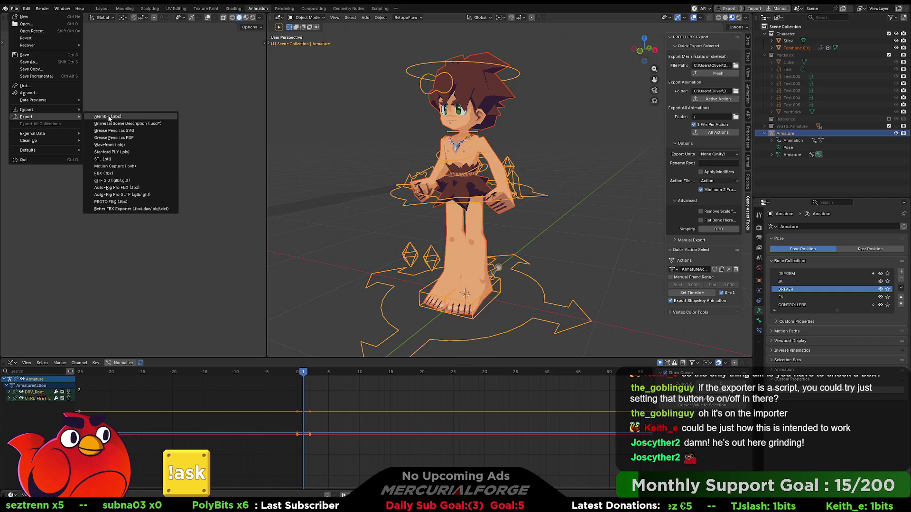
key(Escape)
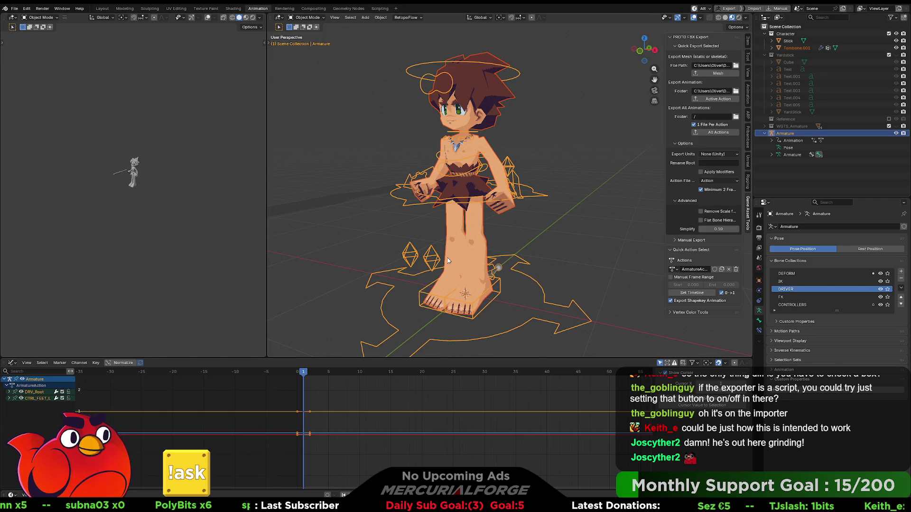
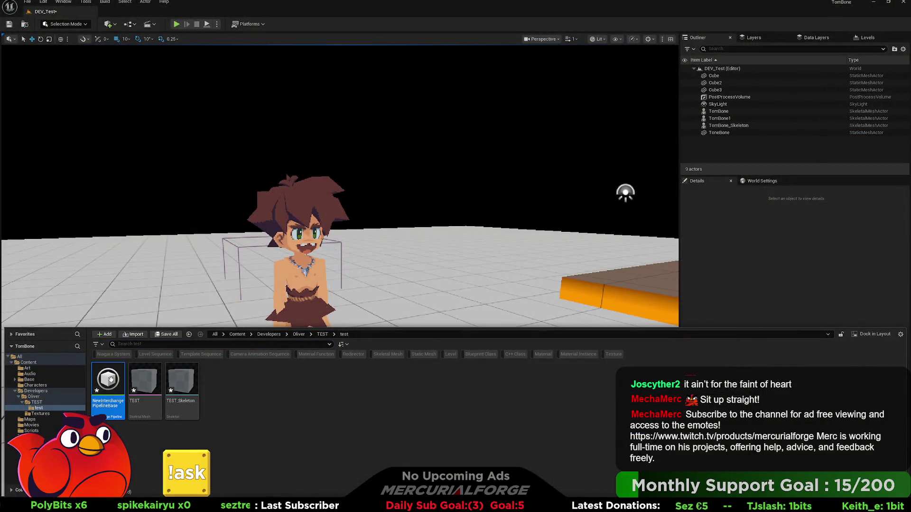
- Select the NewInterchangePipelineBase asset and add an interchange editor blueprint pipeline asset beside it
click(108, 384)
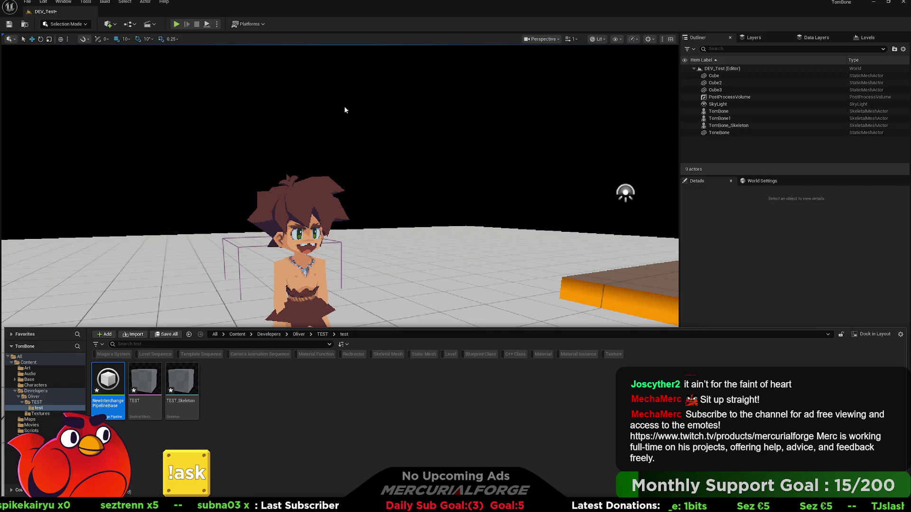
key(ctrl+space)
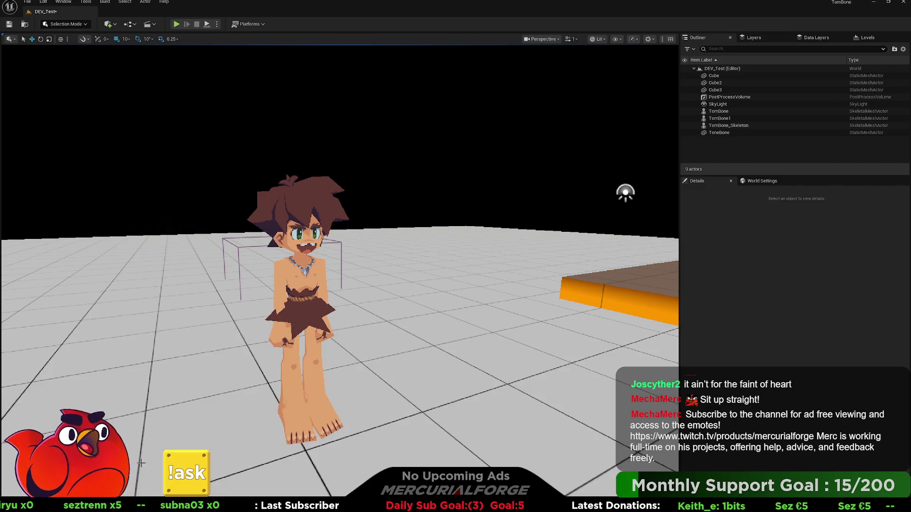
key(ctrl+space)
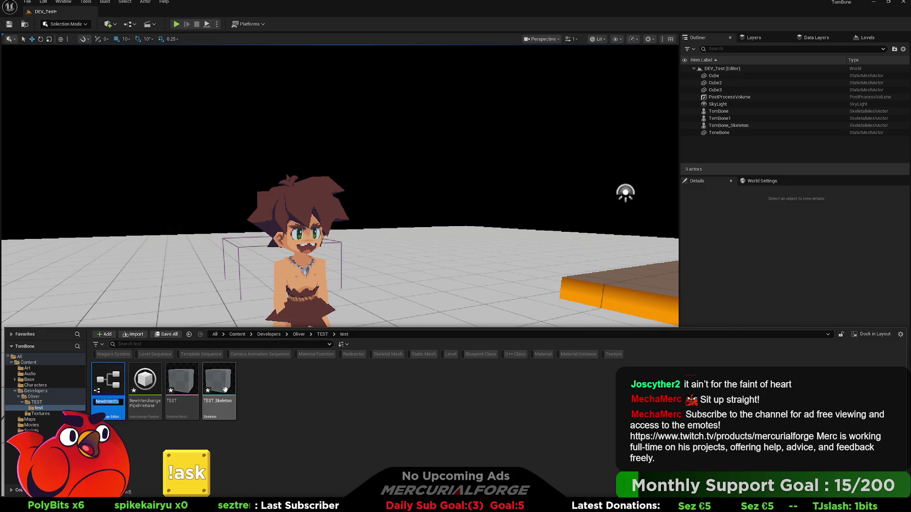
click(122, 384)
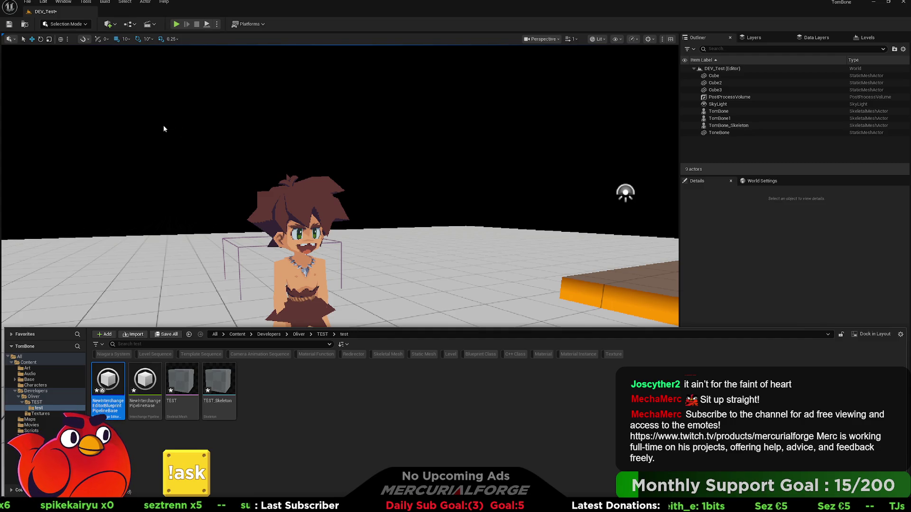
click(235, 106)
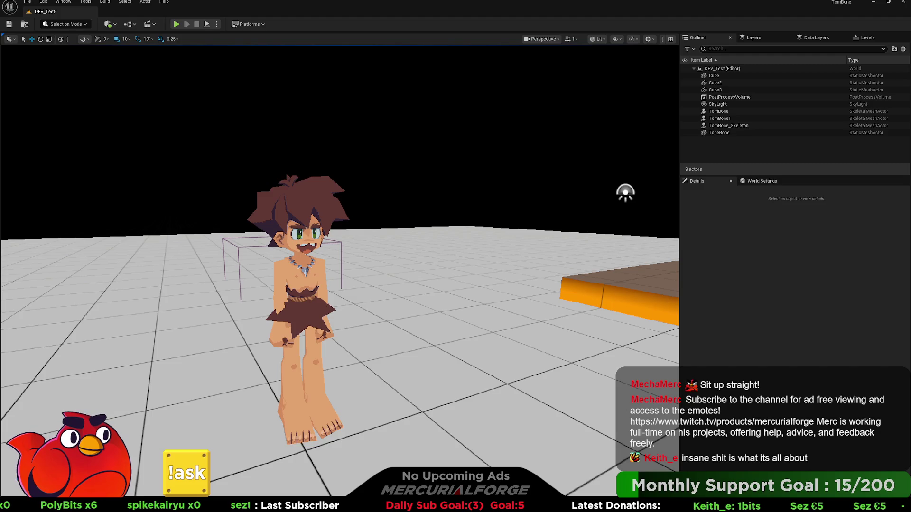
- Delete both interchange pipeline assets, leaving only TEST and TEST_Skeleton in the test folder
key(ctrl+space)
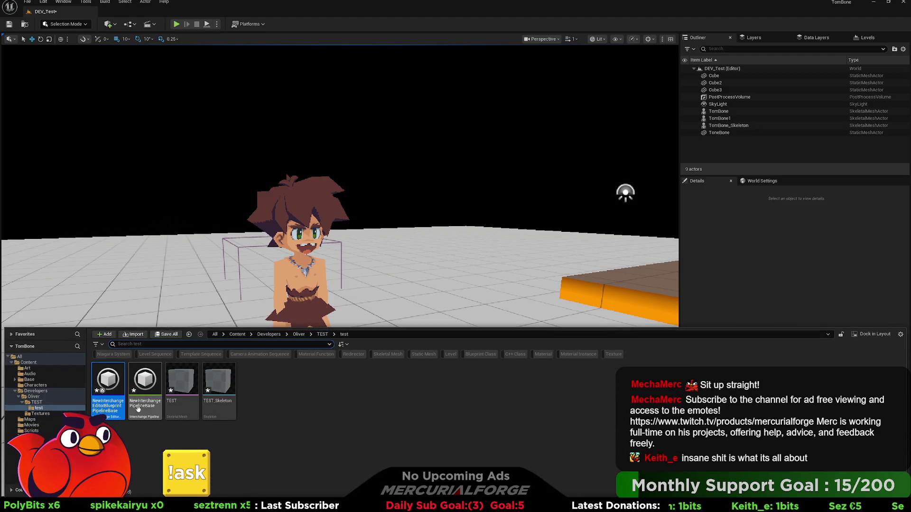
ctrl+click(140, 407)
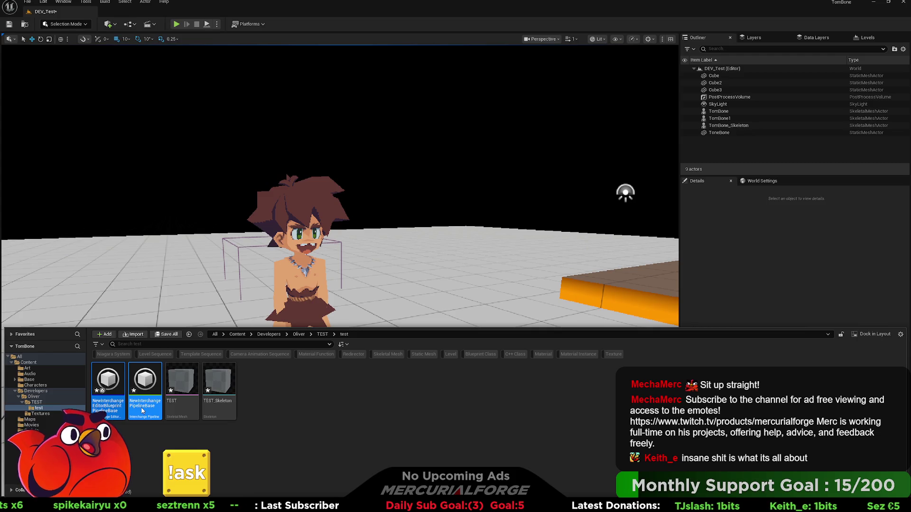
key(Delete)
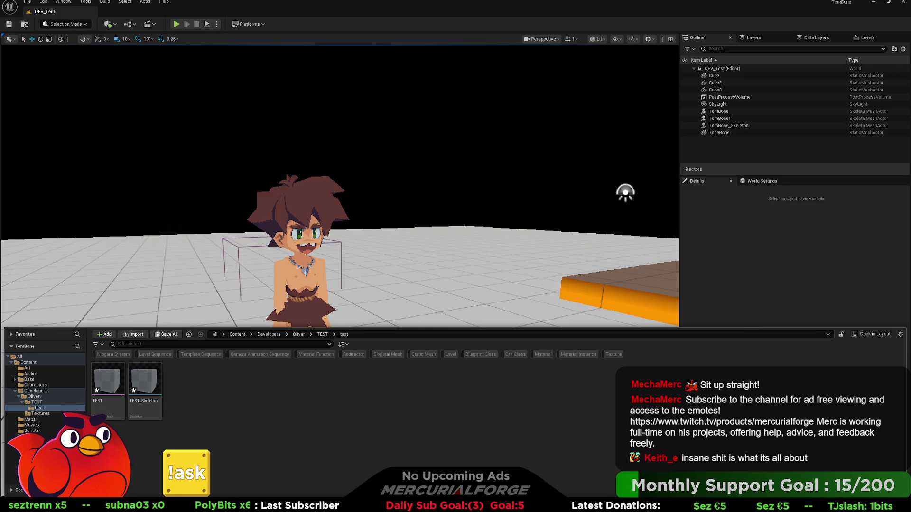
- Switch to Blender, deselect the armature and inspect the rig from front and side while scrubbing frames
key(alt+Tab)
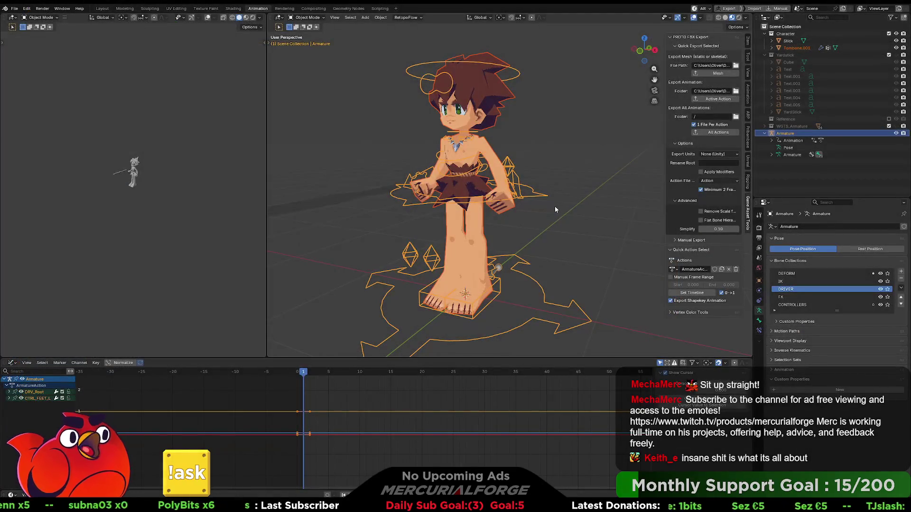
click(548, 224)
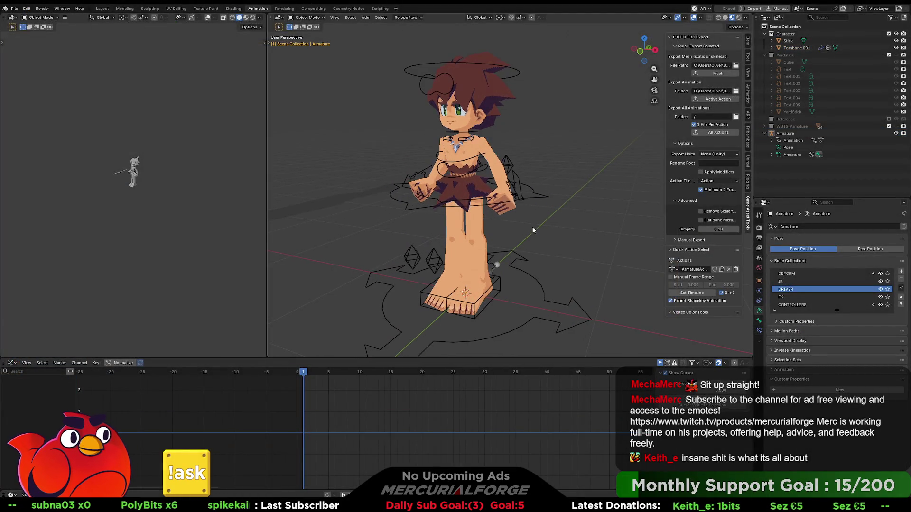
middle_drag(548, 223, 501, 258)
drag(303, 372, 304, 375)
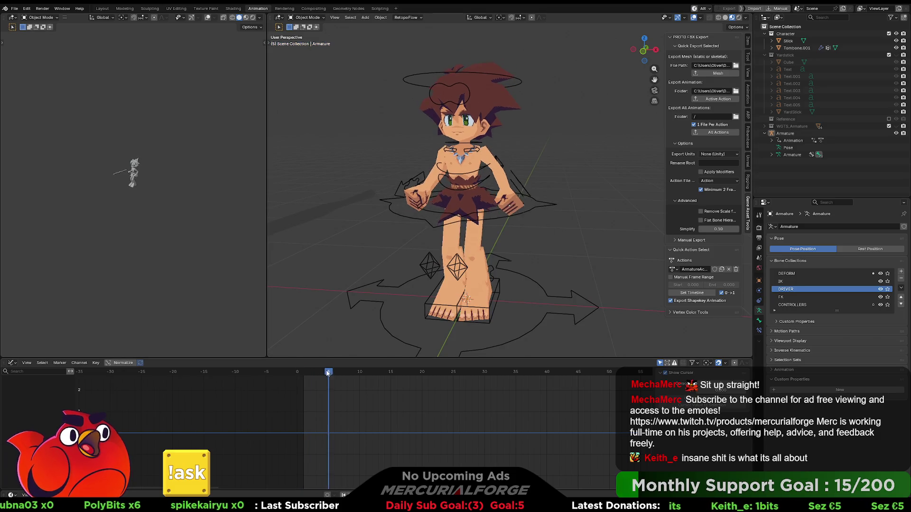
mouse_move(456, 248)
middle_down()
mouse_move(522, 231)
mouse_move(451, 219)
middle_up()
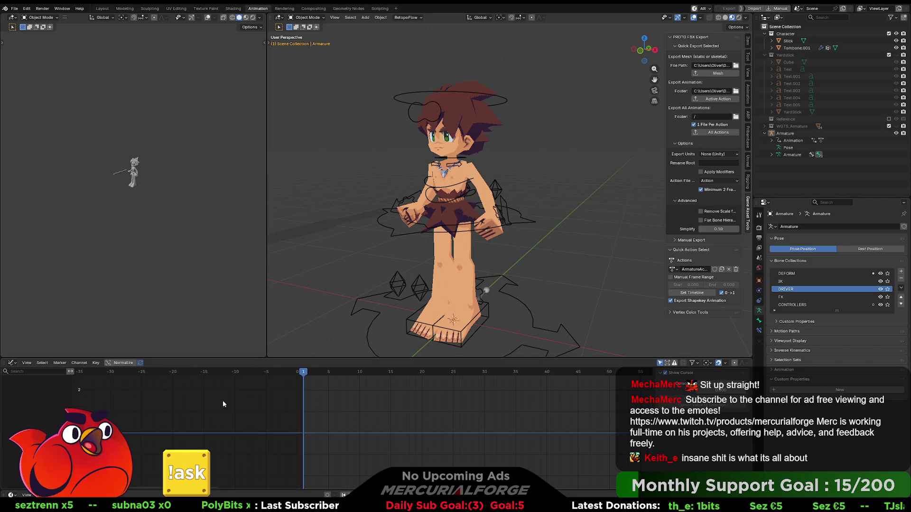
click(11, 364)
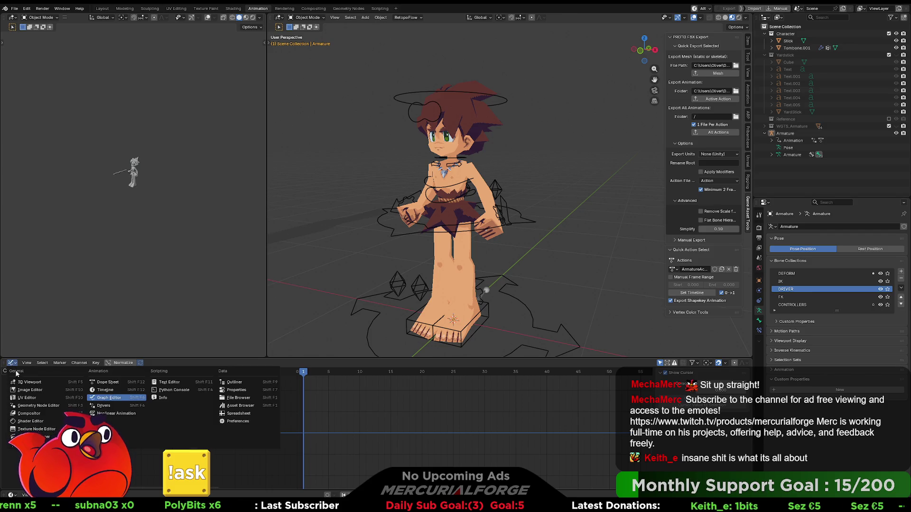
- Make the timeline a Nonlinear Animation editor and select the Armature track showing ArmatureAction
click(114, 414)
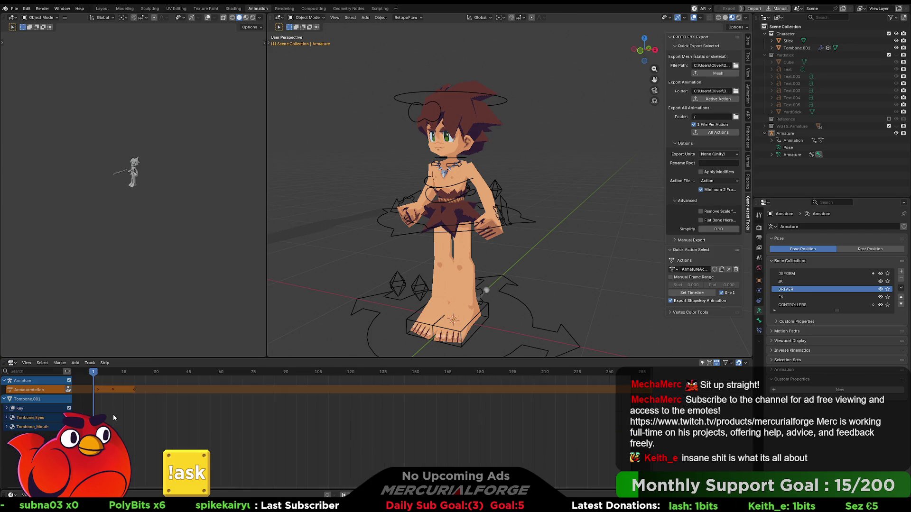
click(40, 383)
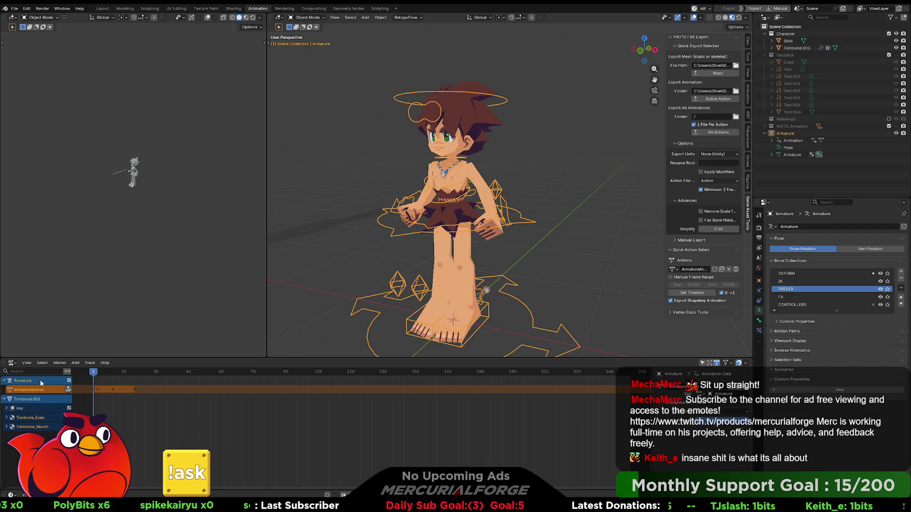
right_click(41, 383)
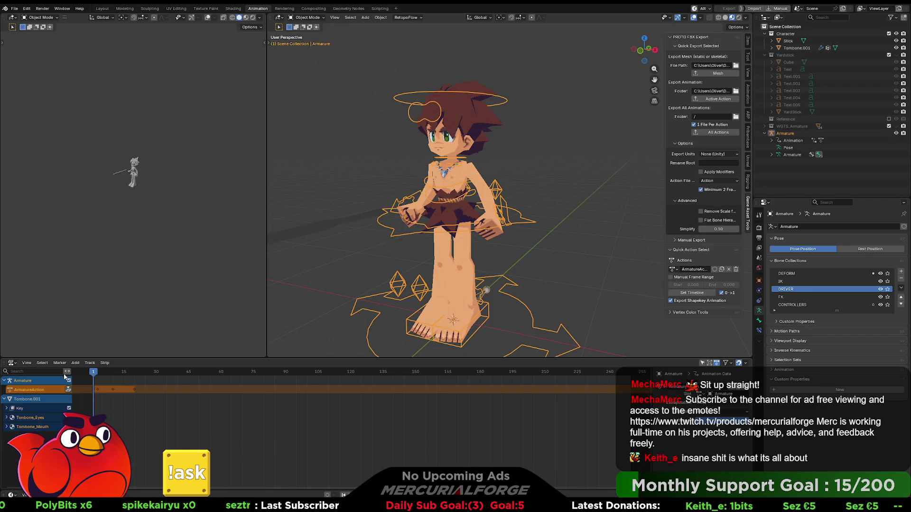
click(12, 366)
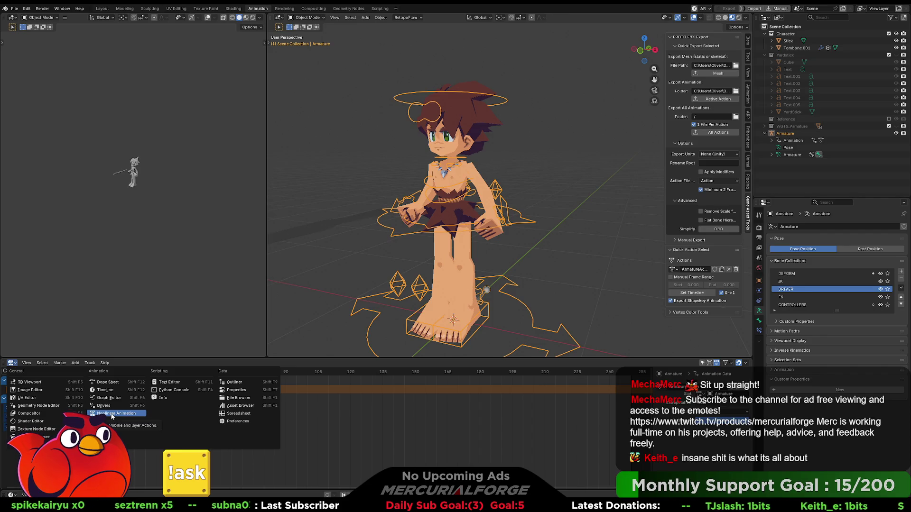
- Keep Nonlinear Animation and reveal the strip's Slot and Extrapolation settings in the sidebar
key(Escape)
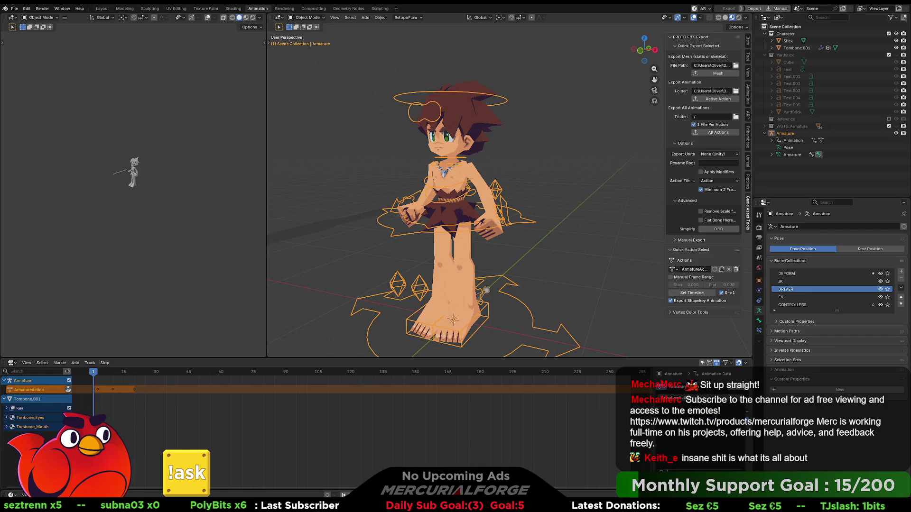
click(740, 391)
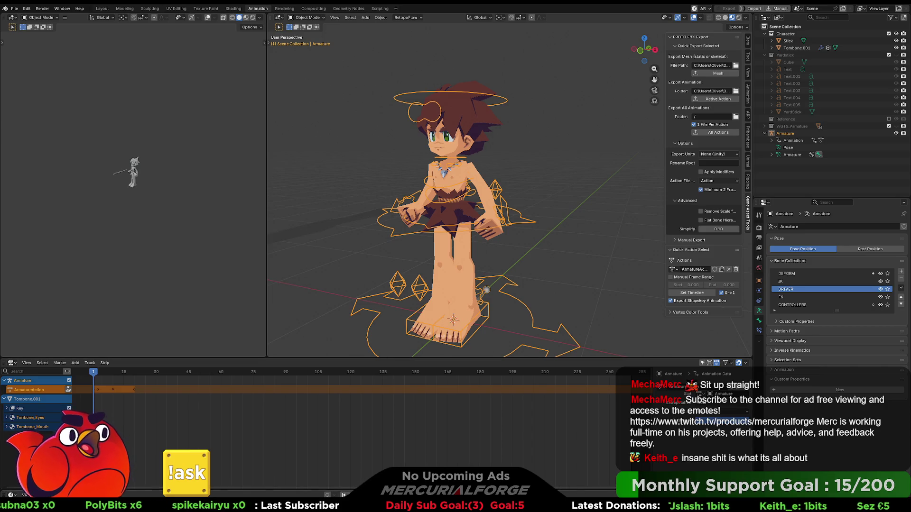
right_click(28, 352)
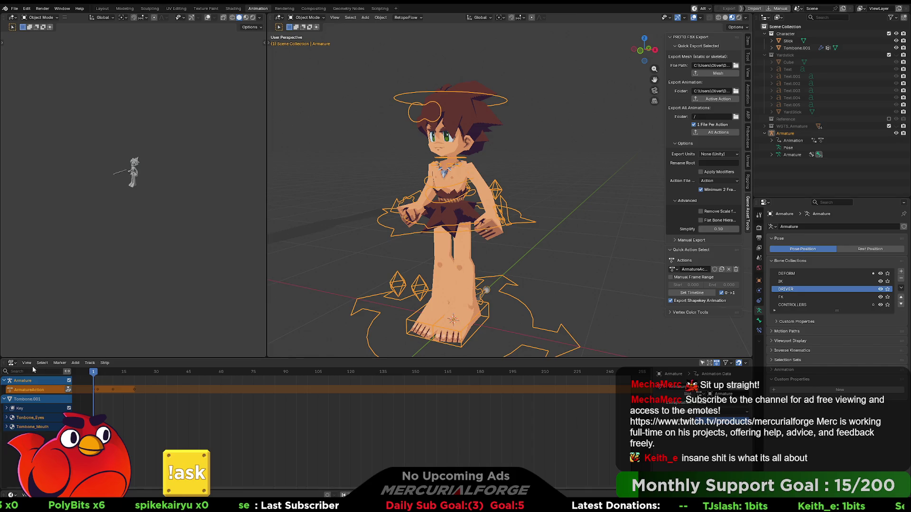
click(12, 364)
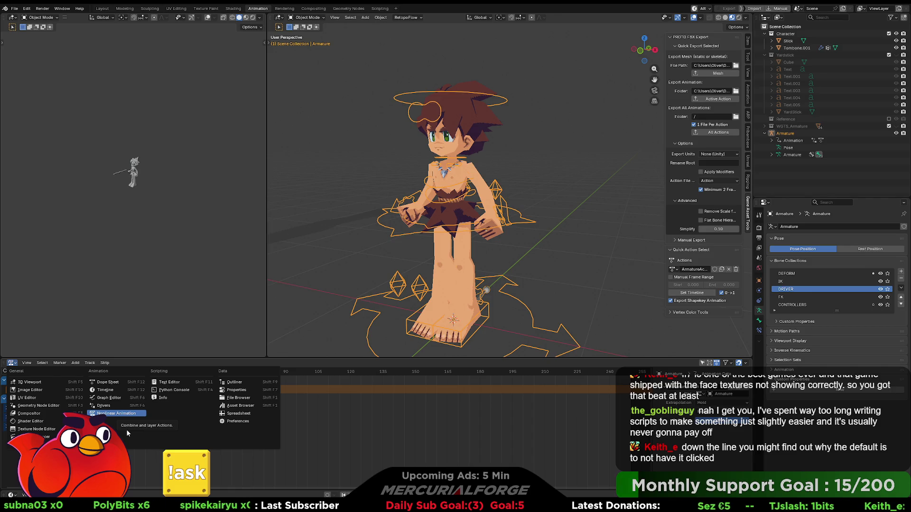
- Reselect the armature and keep the bottom area as the Nonlinear Animation editor with Armature and Tombone tracks
key(Return)
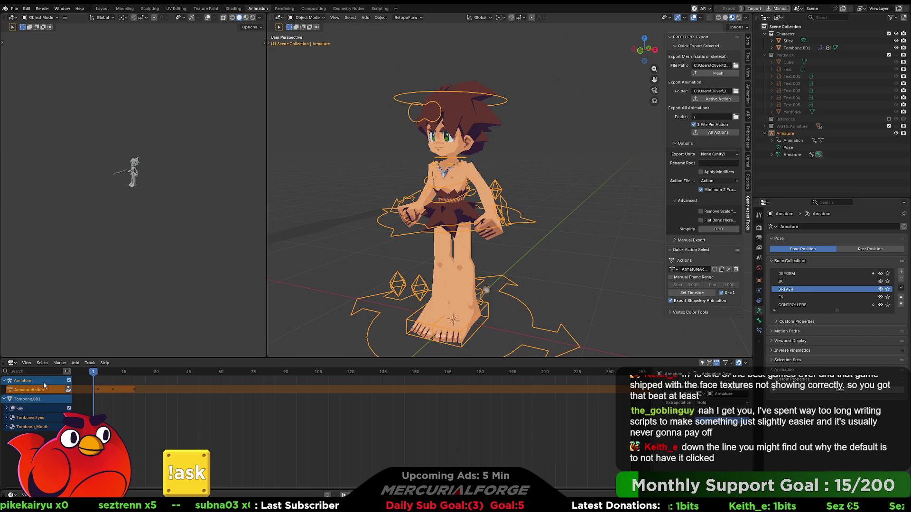
click(509, 252)
click(517, 225)
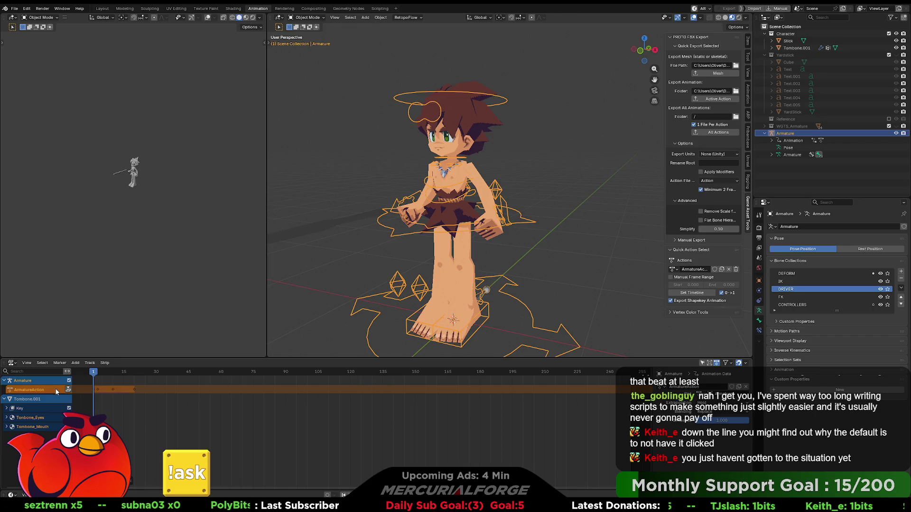
click(12, 363)
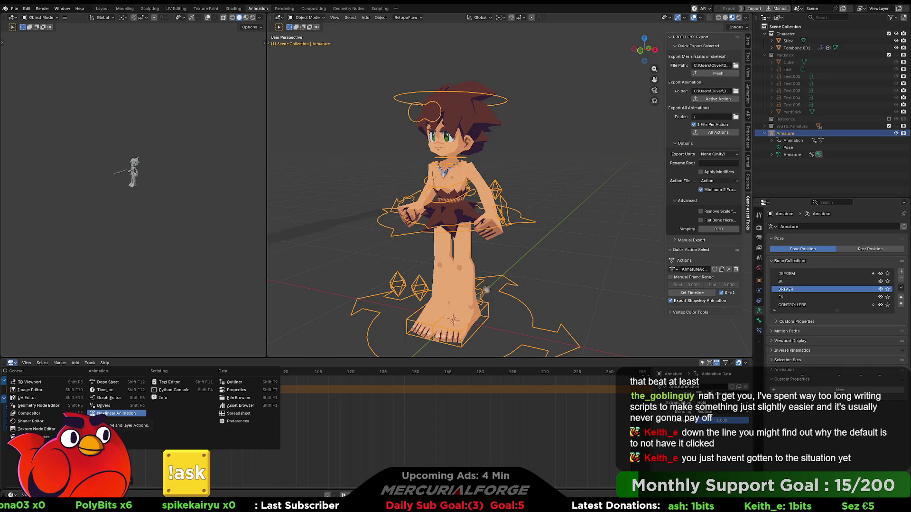
click(113, 414)
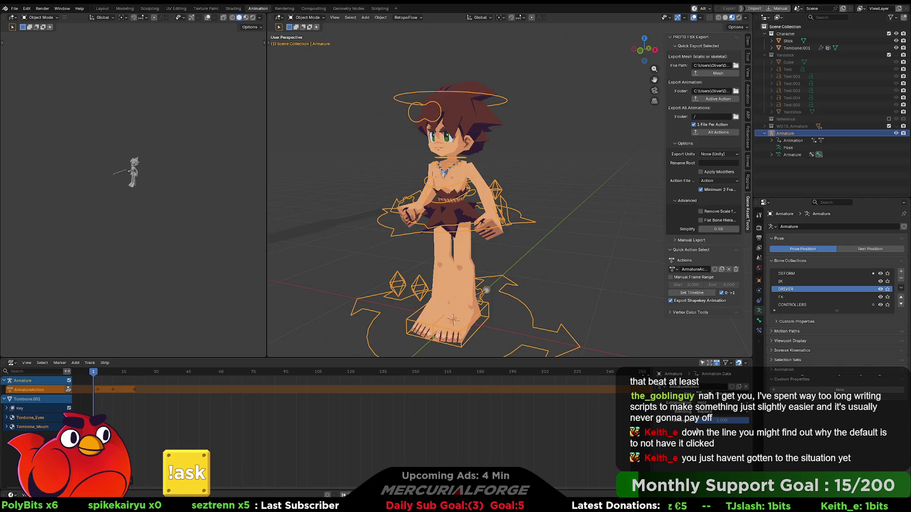
scroll(664, 389, down, 3)
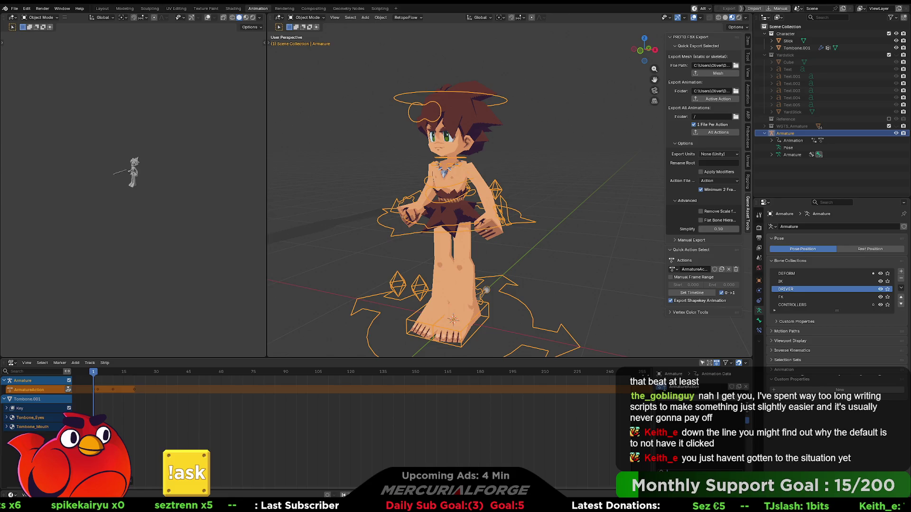
scroll(672, 427, up, 3)
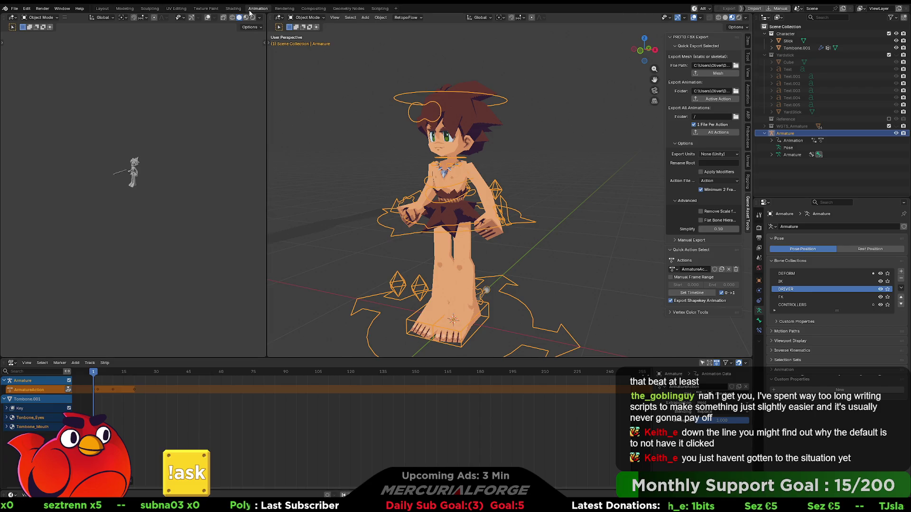
click(16, 363)
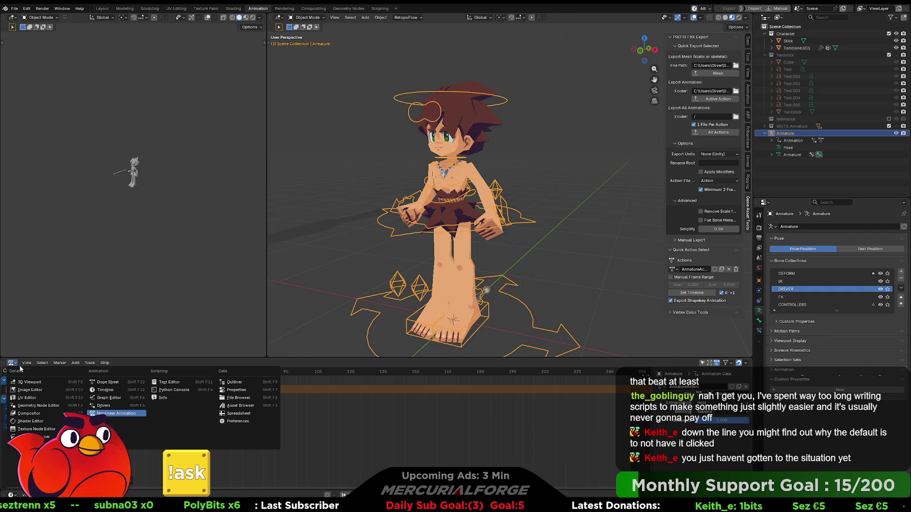
click(105, 383)
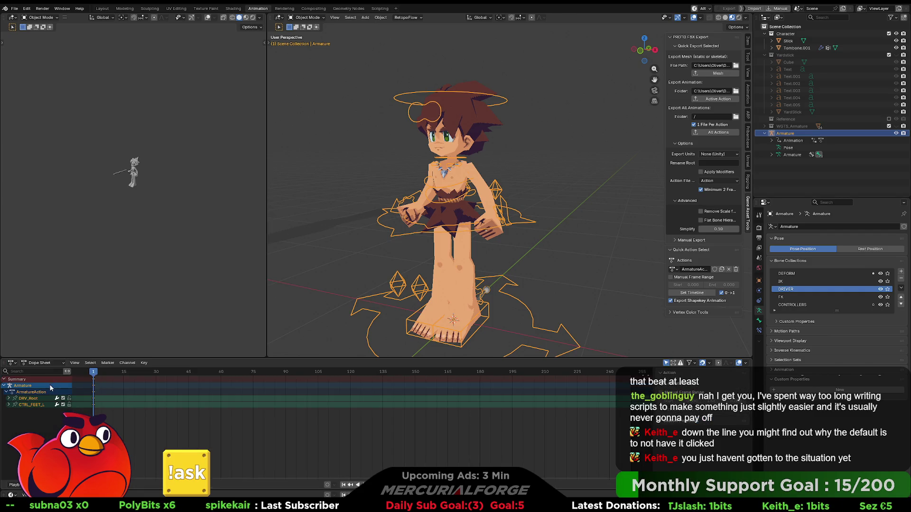
click(9, 392)
click(5, 386)
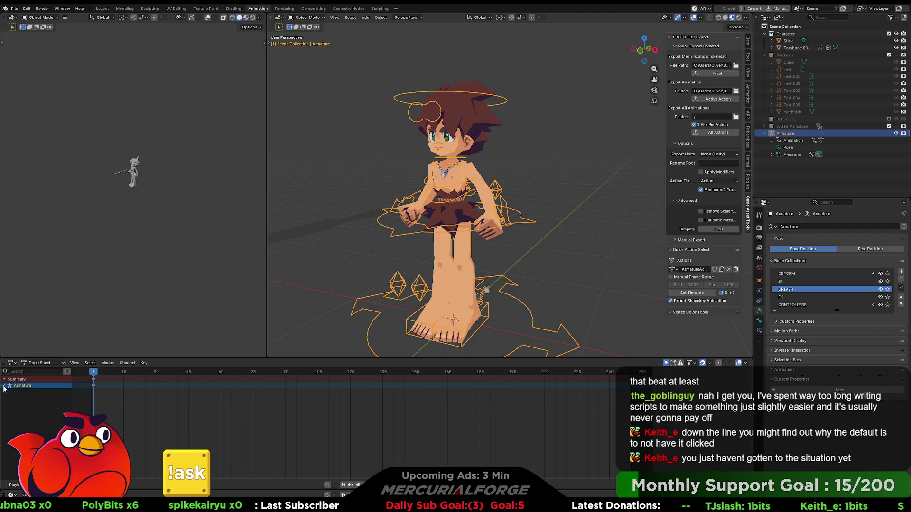
click(5, 387)
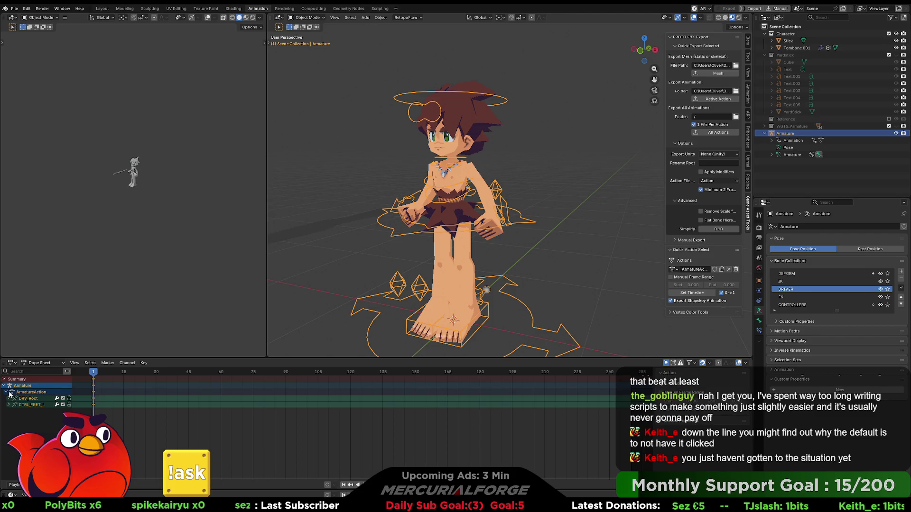
click(8, 391)
right_click(10, 394)
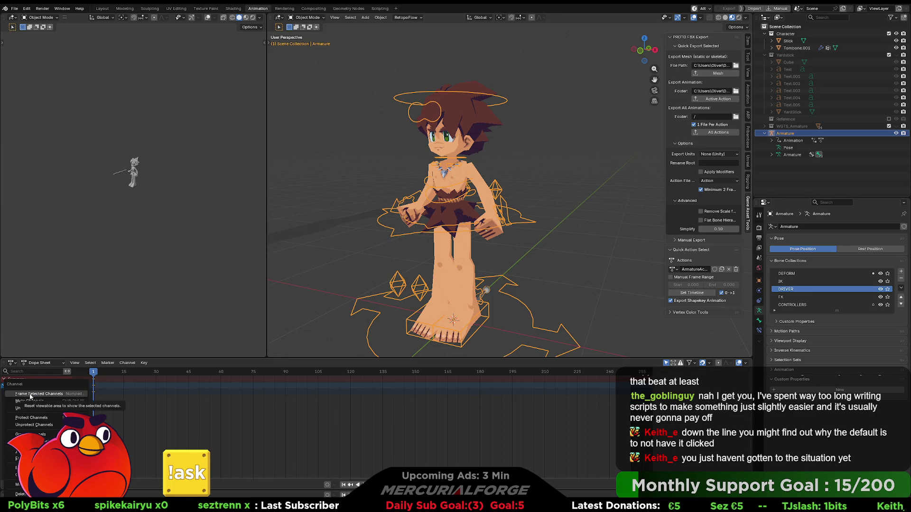
click(169, 366)
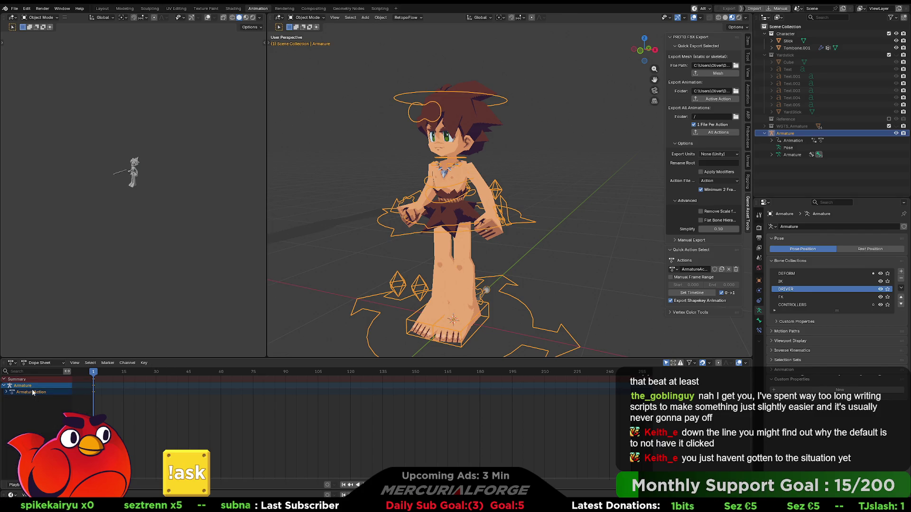
click(305, 309)
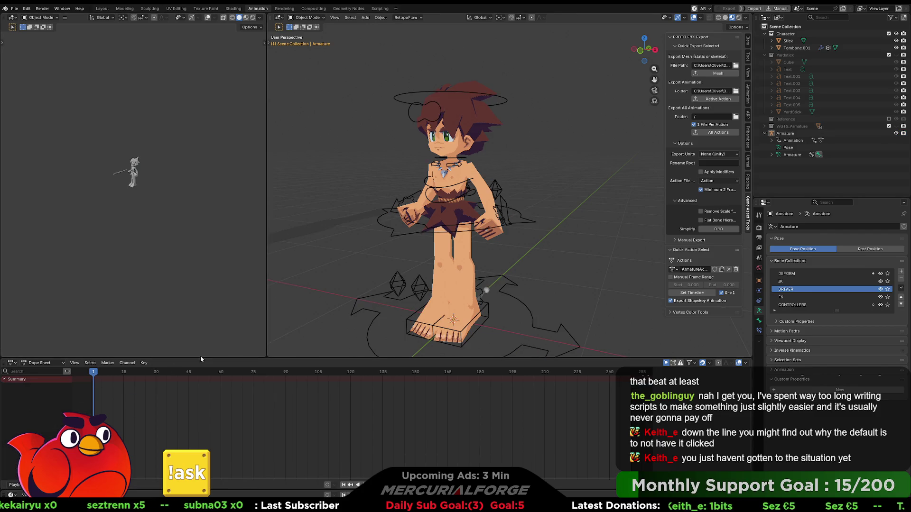
click(389, 296)
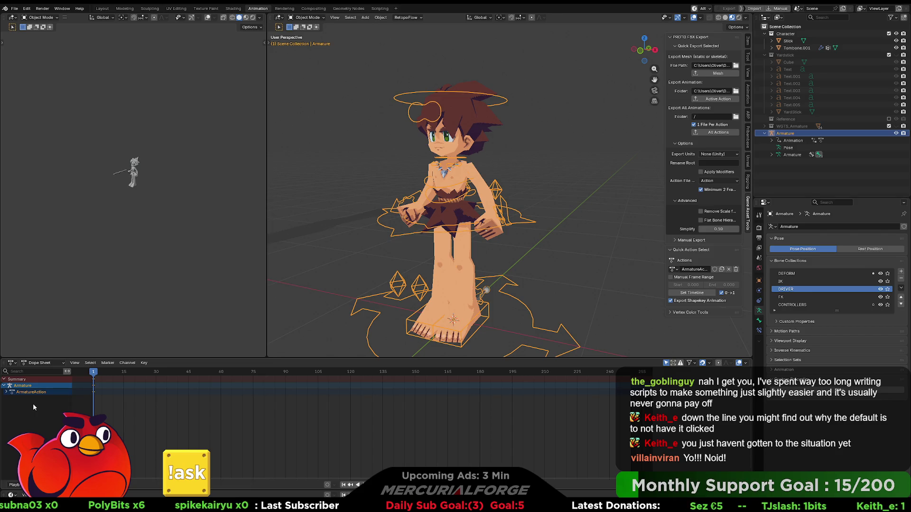
click(42, 363)
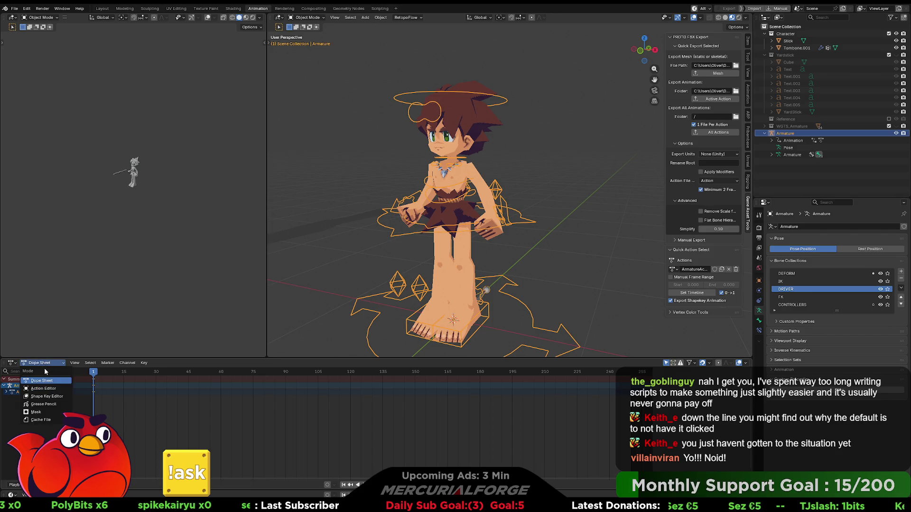
- Switch from Dope Sheet to Nonlinear Animation and delete the armature's empty NlaTrack
click(41, 381)
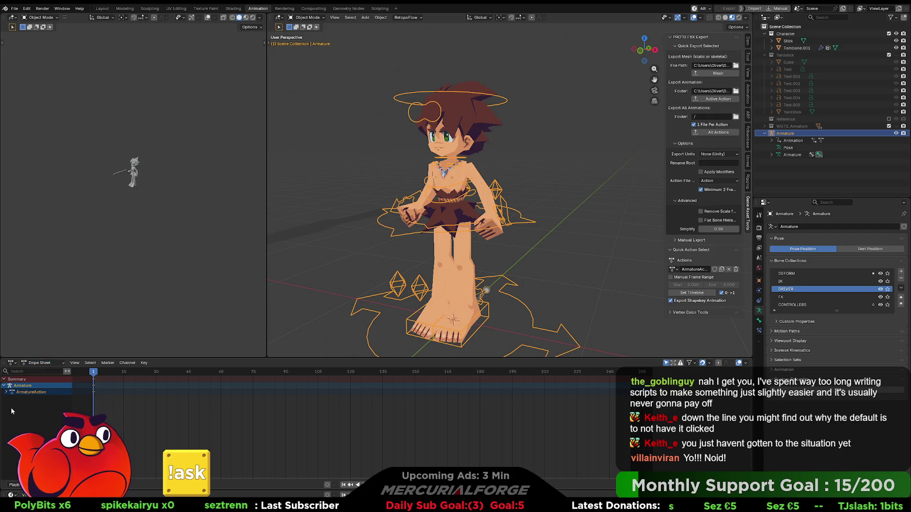
click(11, 363)
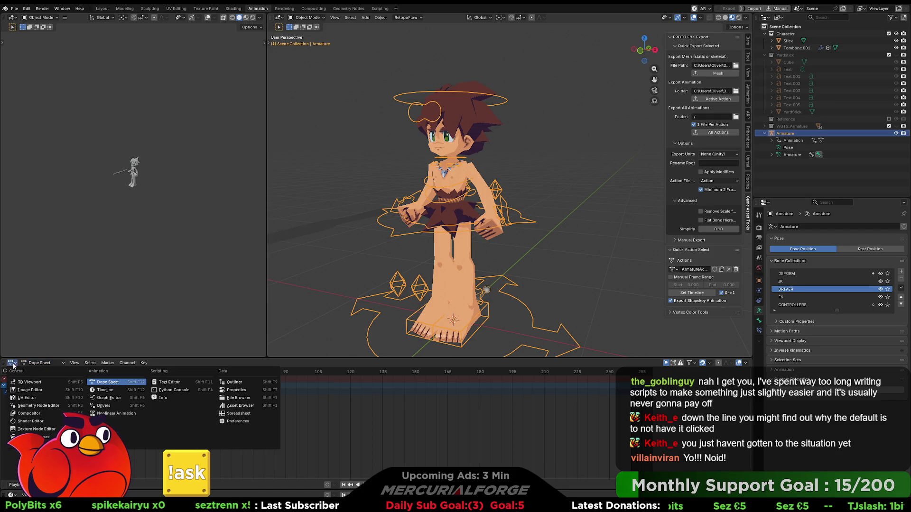
click(114, 413)
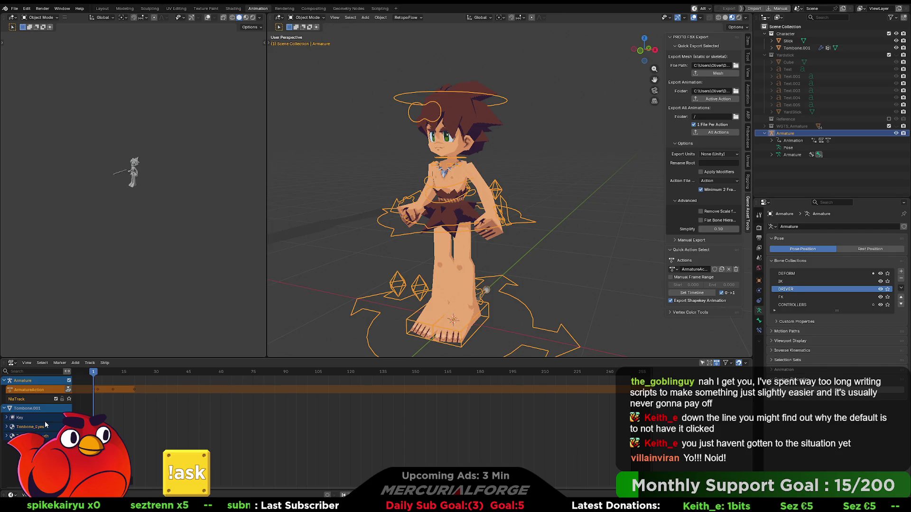
right_click(35, 398)
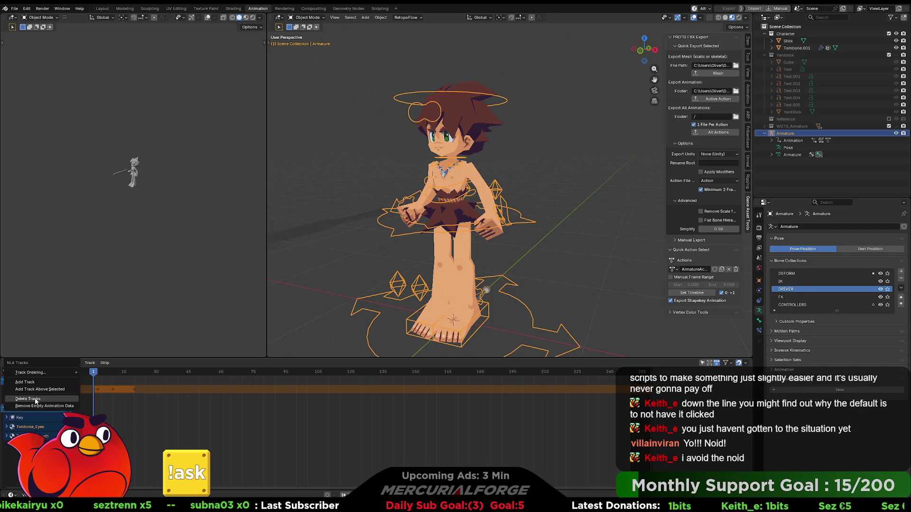
click(36, 400)
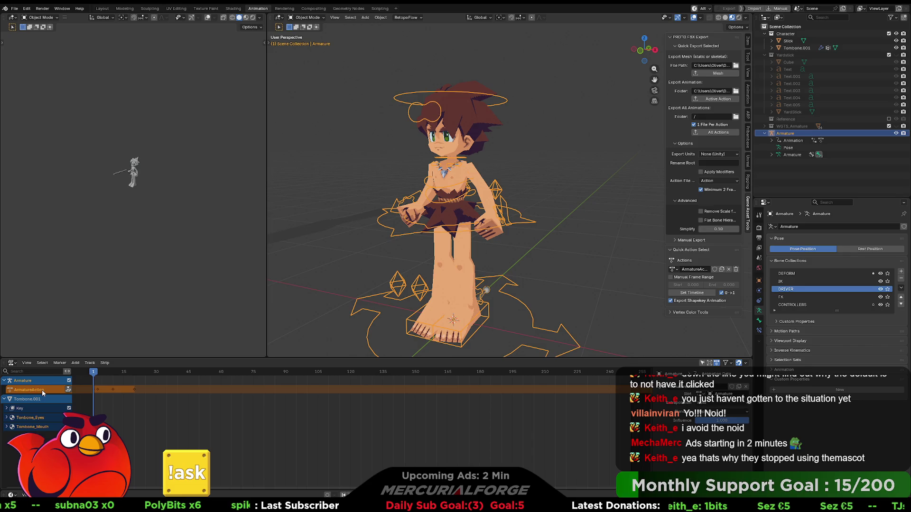
- Select ArmatureAction and add a new empty track beneath it for the armature
right_click(42, 402)
click(22, 398)
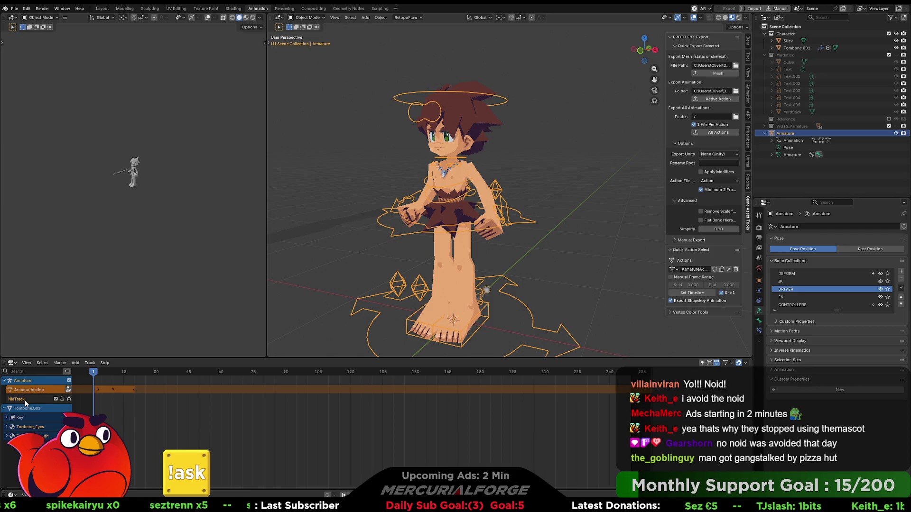
right_click(29, 402)
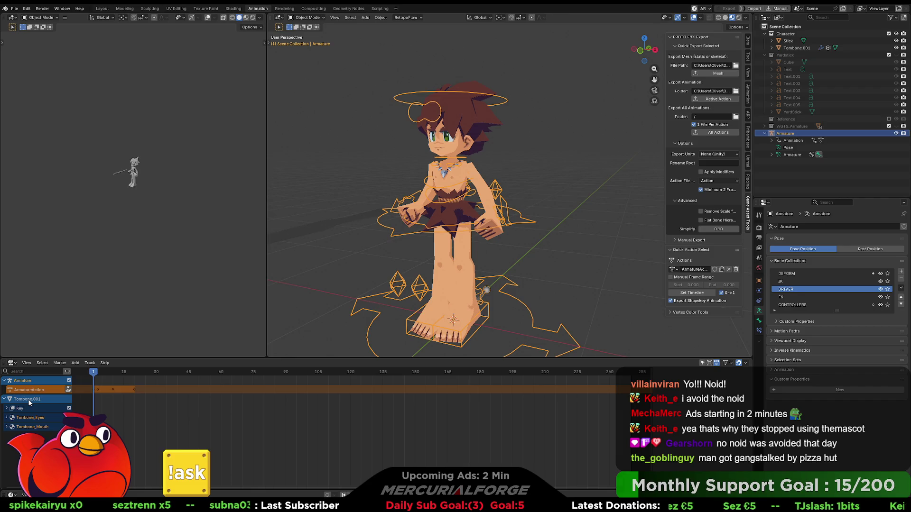
click(29, 402)
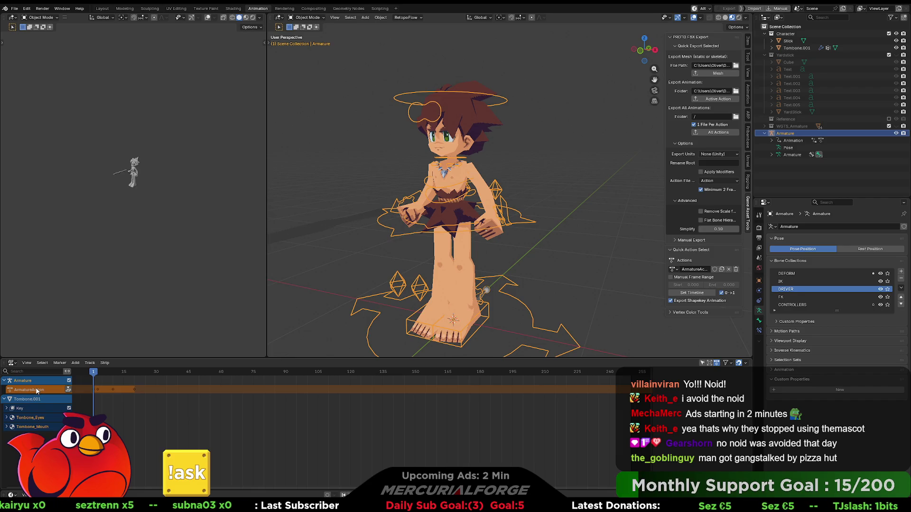
click(76, 364)
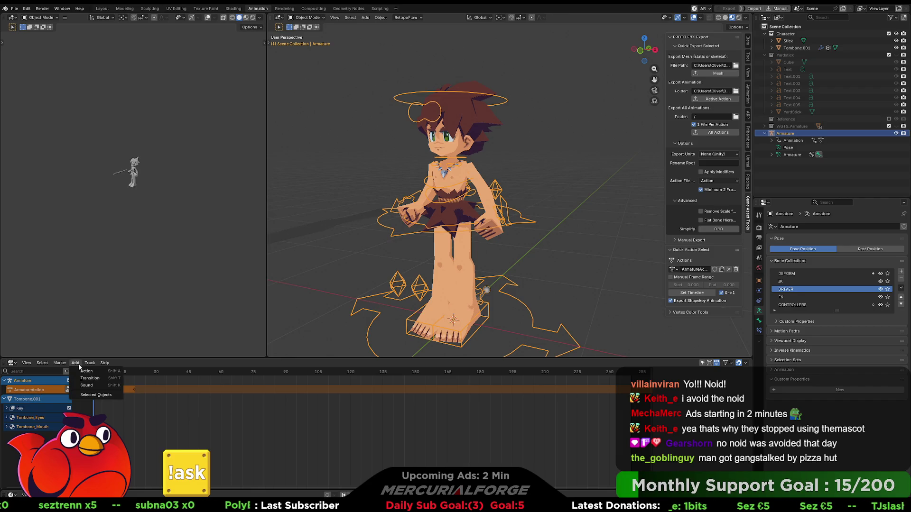
click(27, 382)
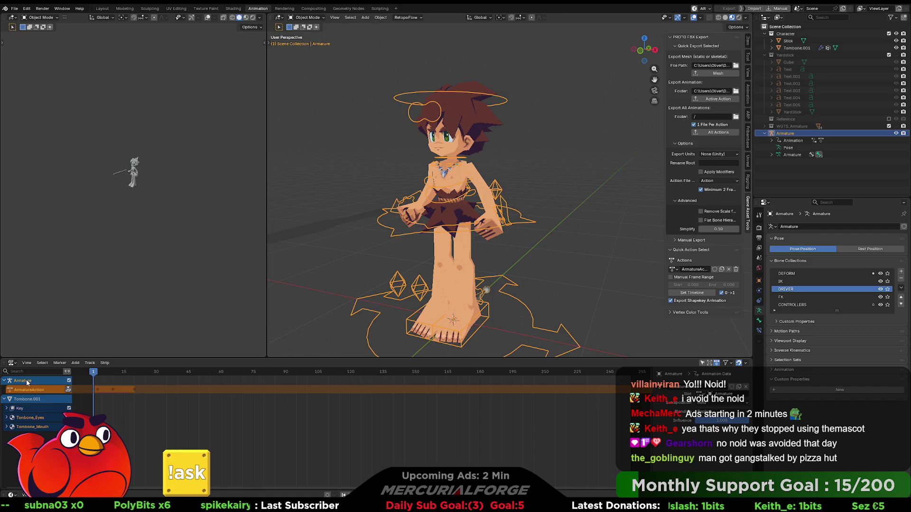
key(shift+a)
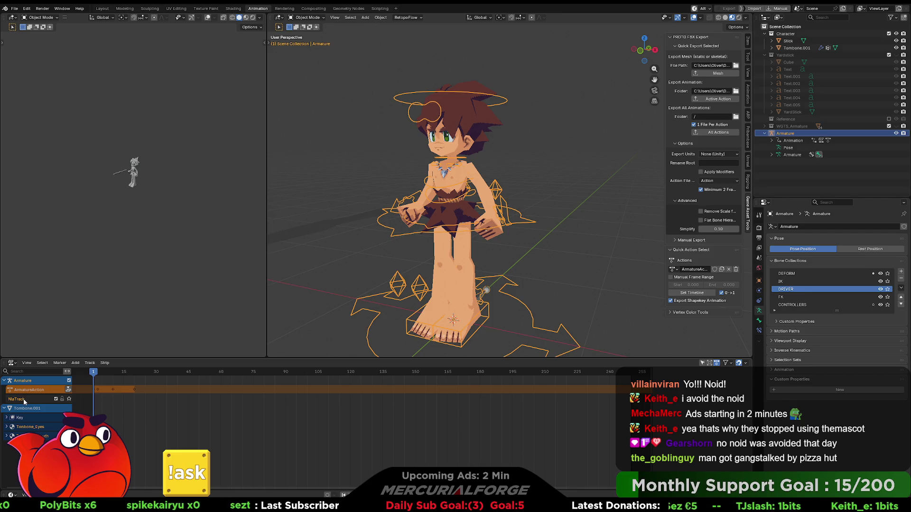
right_click(23, 402)
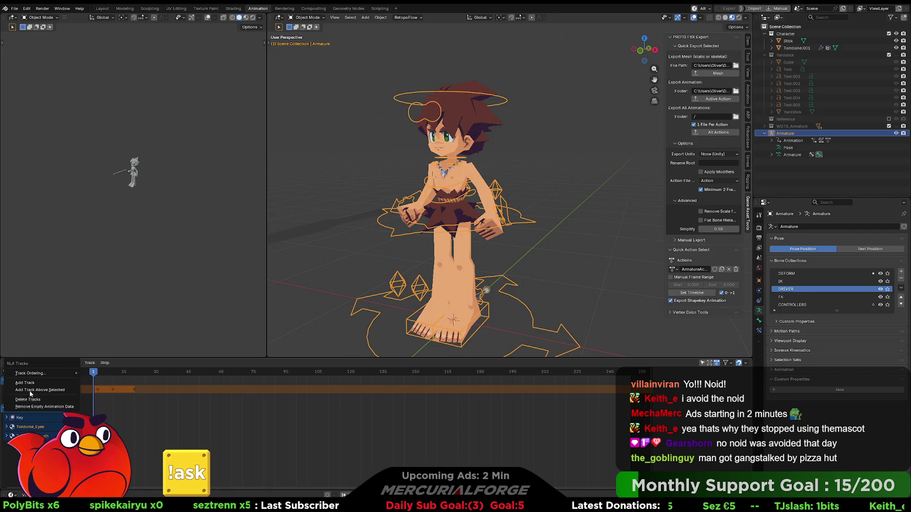
click(34, 384)
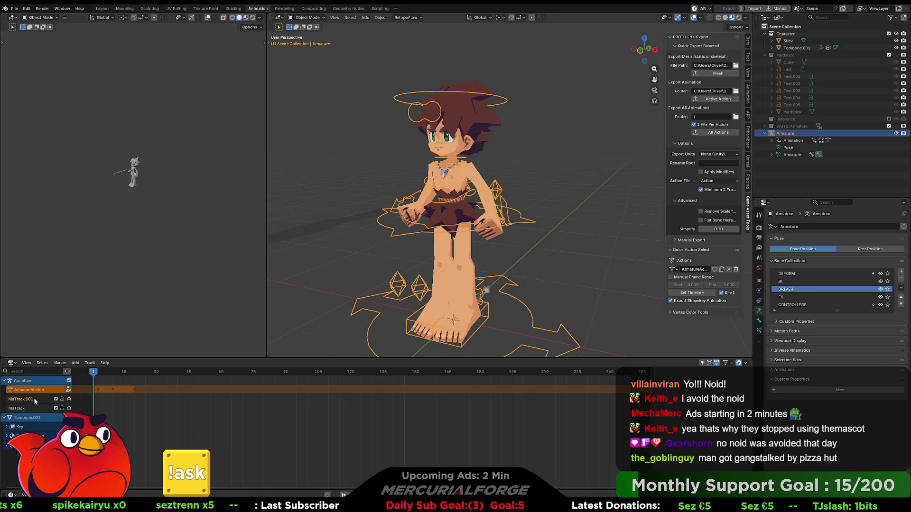
right_click(35, 400)
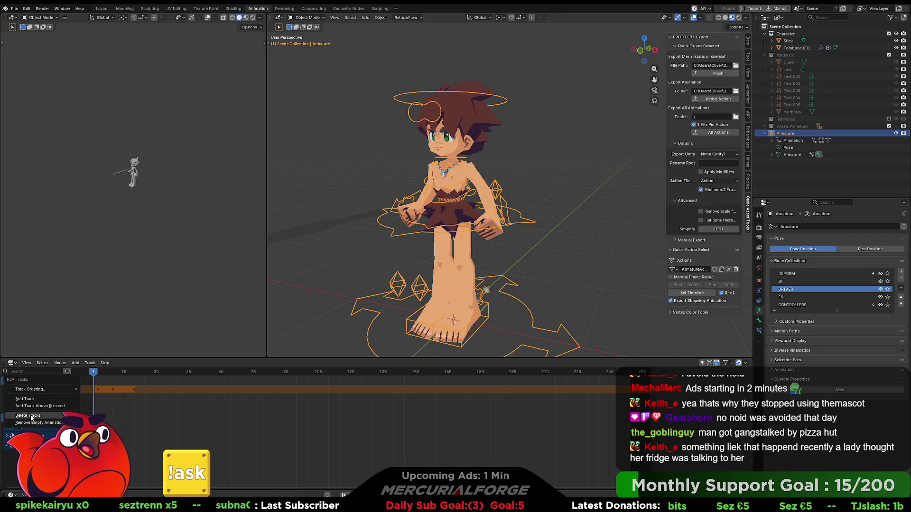
click(30, 419)
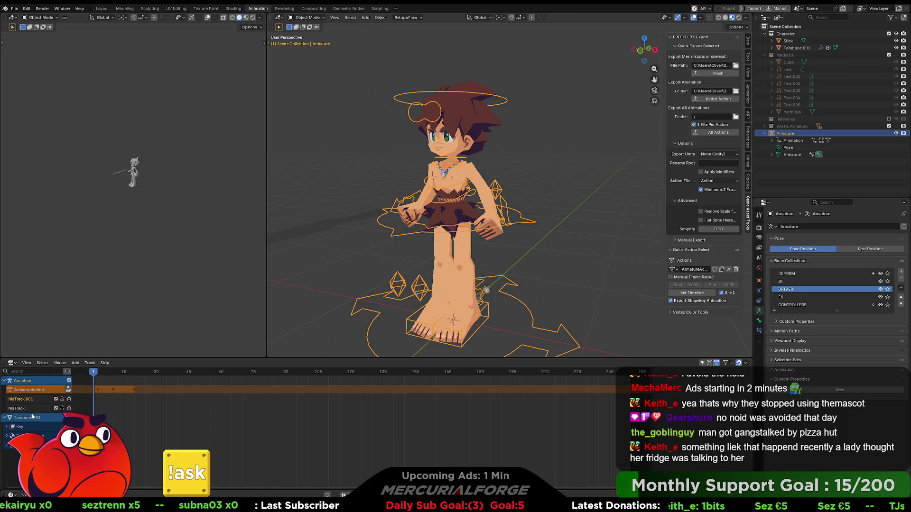
right_click(32, 401)
click(31, 401)
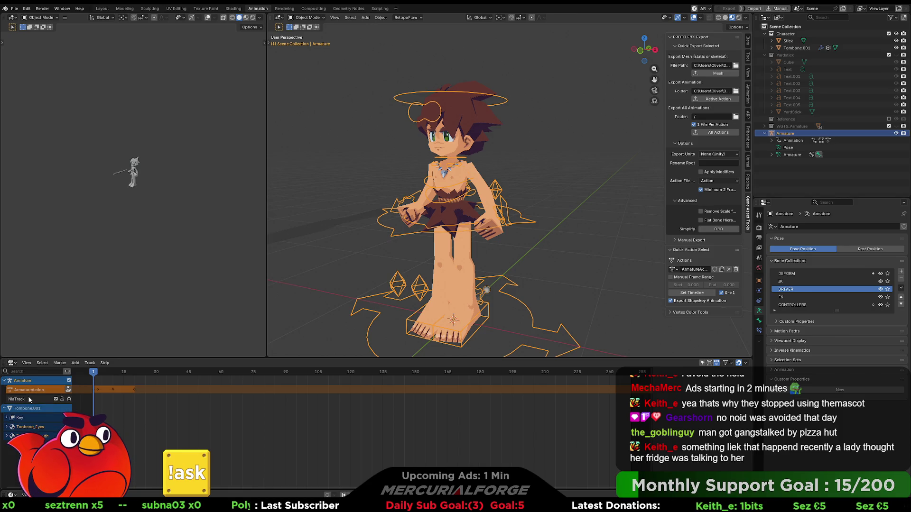
right_click(26, 403)
click(27, 402)
right_click(28, 401)
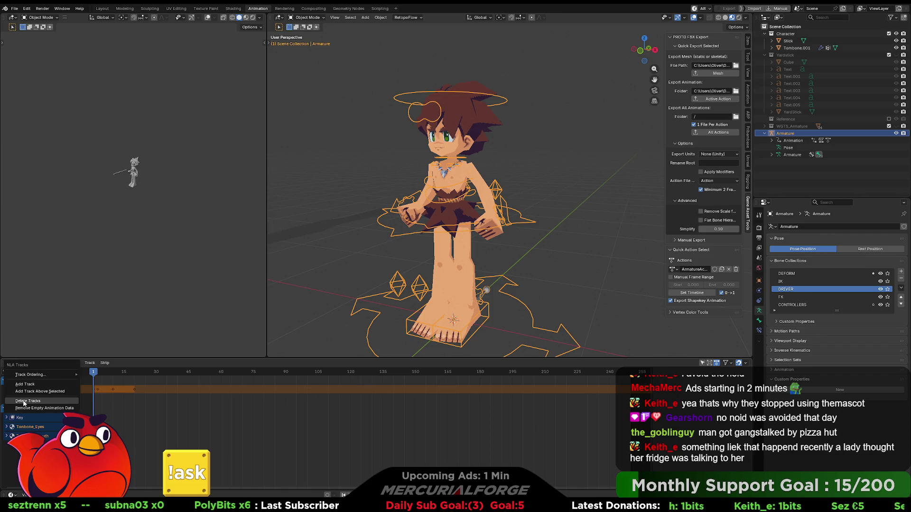
click(24, 403)
right_click(28, 402)
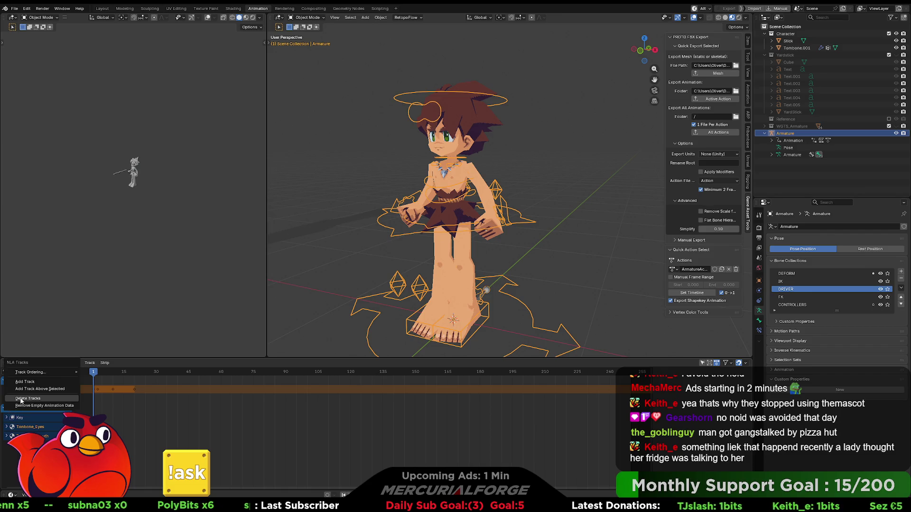
click(27, 400)
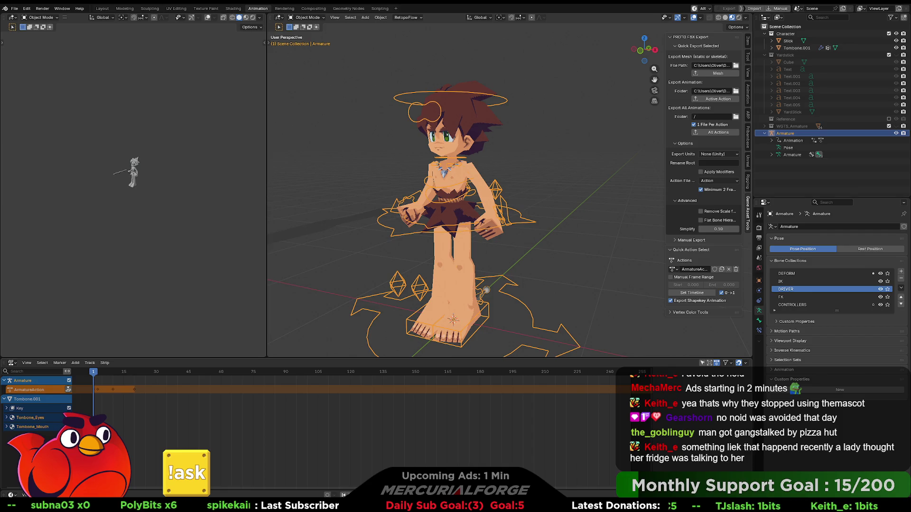
click(10, 400)
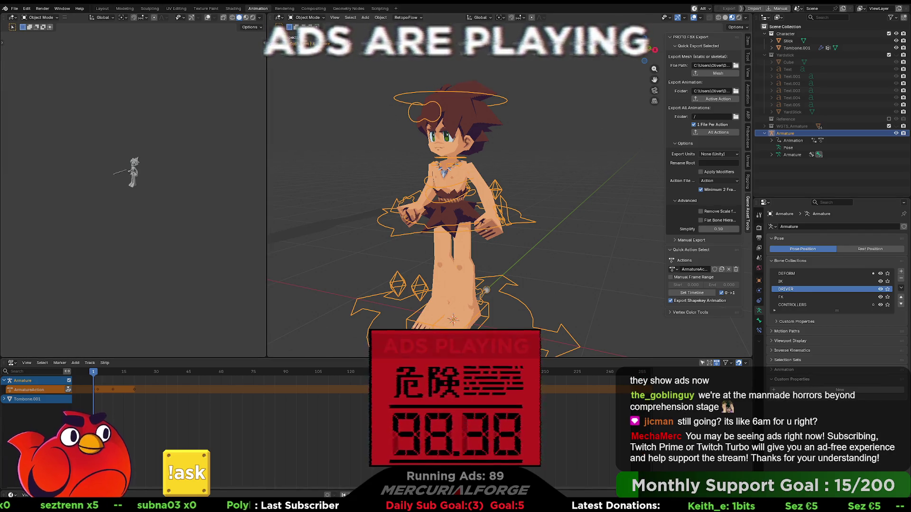
- Return to the Action Editor and assign the TEST action to the armature, showing DRV_Root and CTRL_FEET channels
click(11, 363)
click(102, 398)
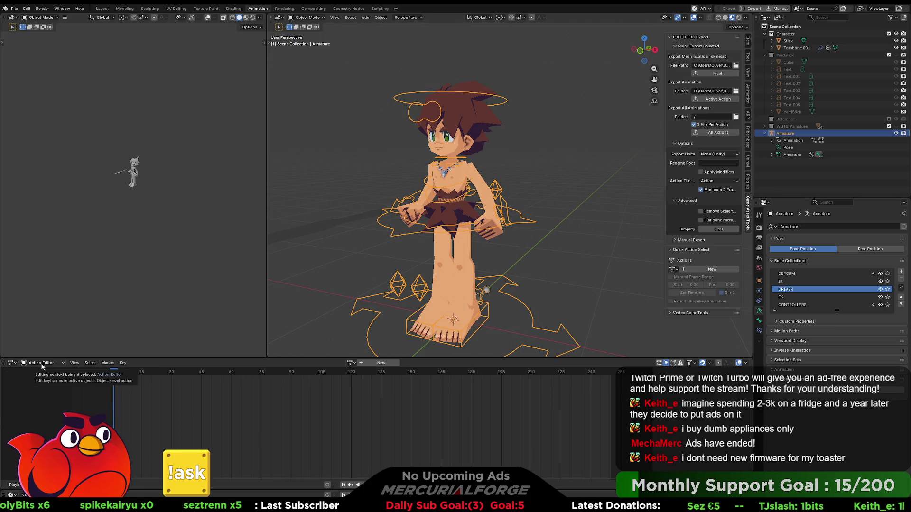
click(351, 363)
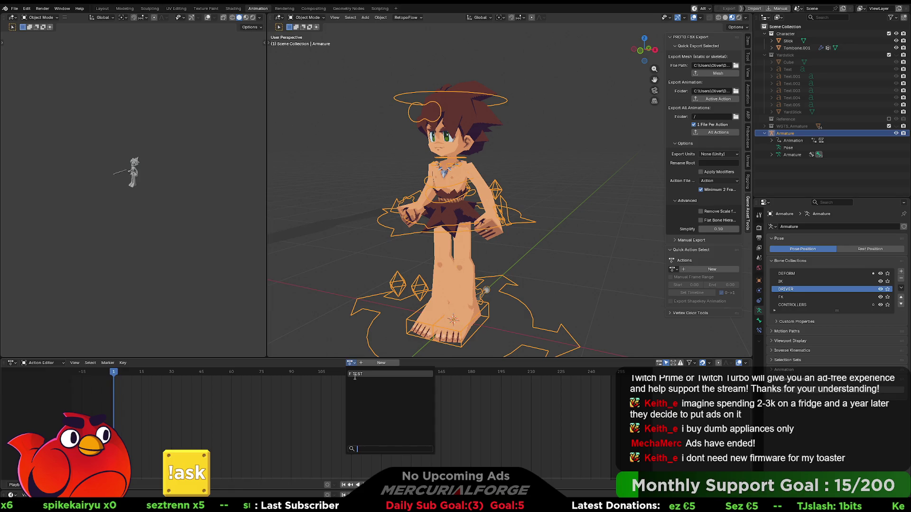
click(354, 375)
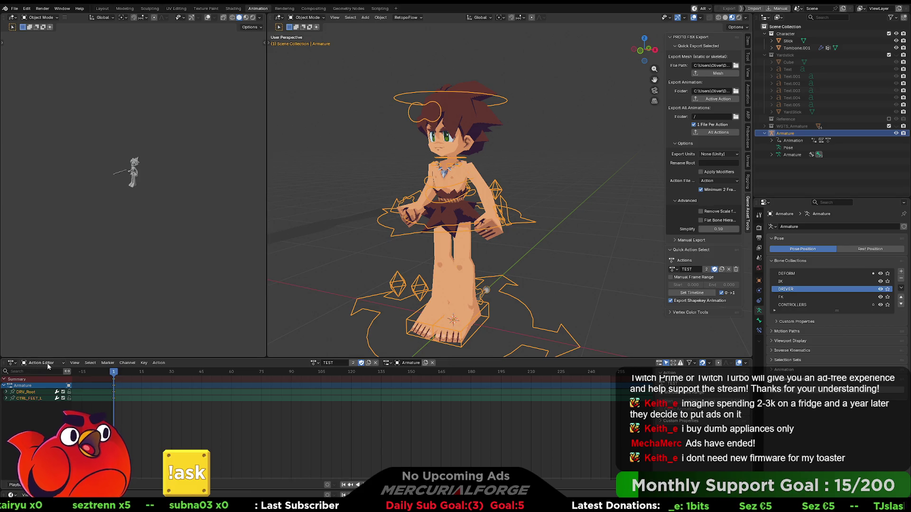
click(315, 363)
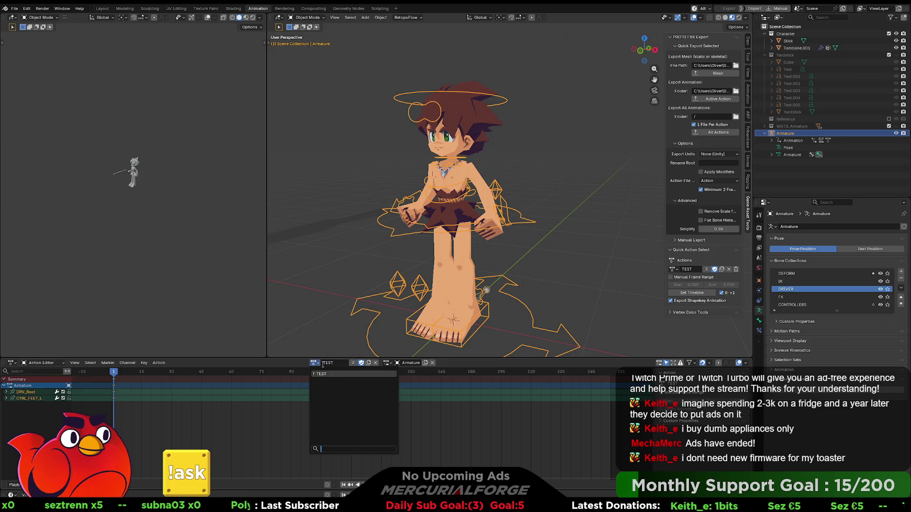
click(451, 364)
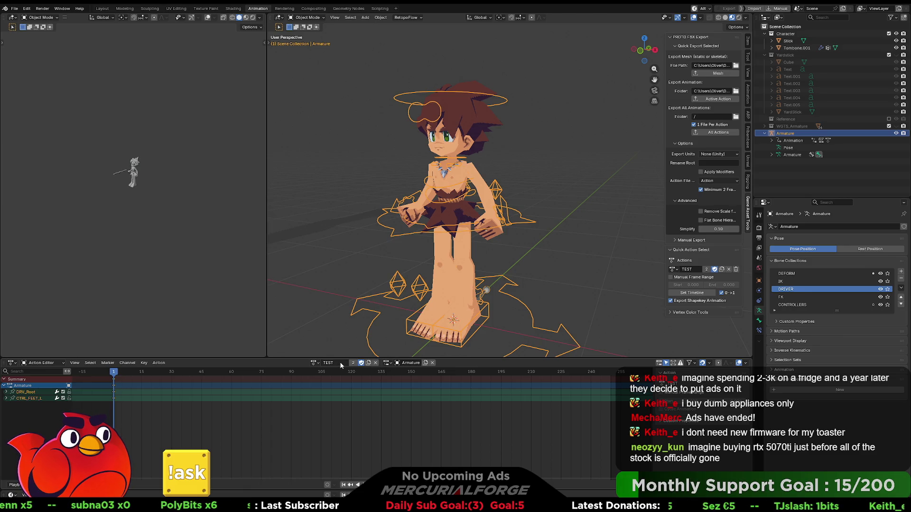
click(317, 363)
- Unlink TEST and create a new action named Jump on the armature with an Armature slot
click(289, 366)
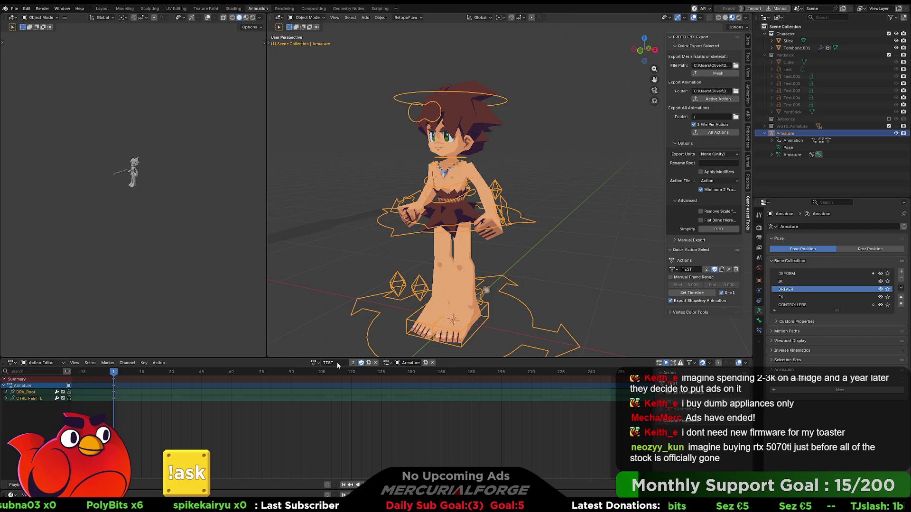
click(376, 363)
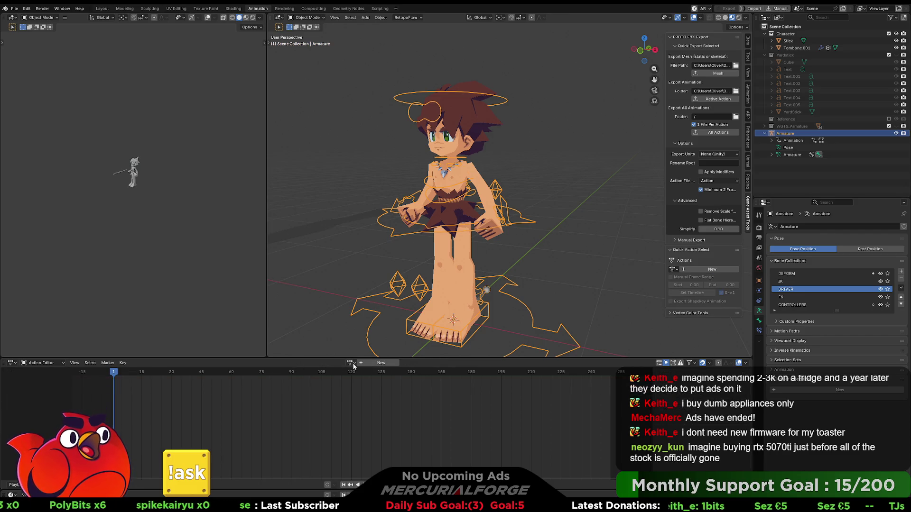
click(351, 362)
click(381, 363)
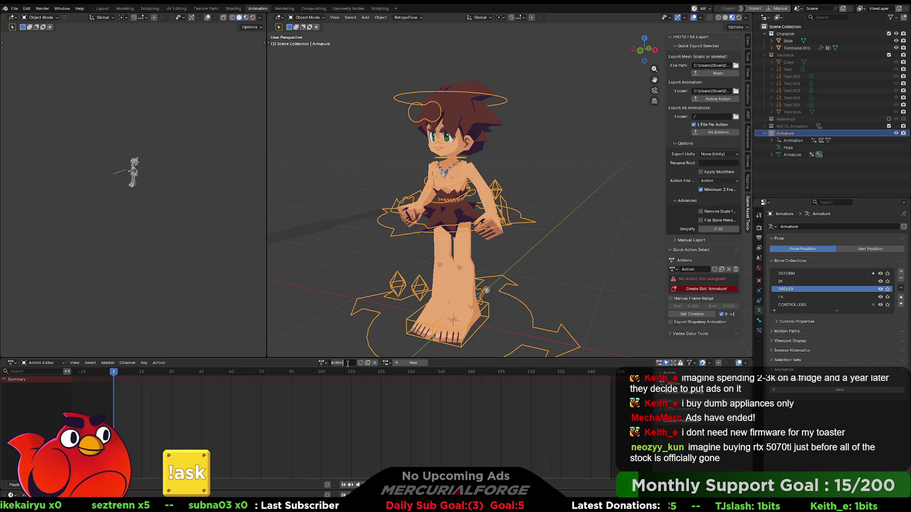
text(Jump)
key(Return)
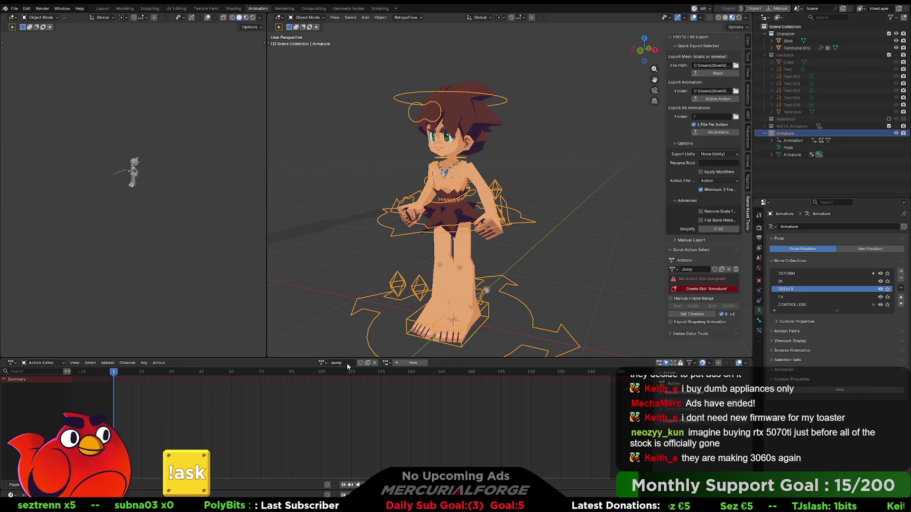
click(385, 363)
click(403, 377)
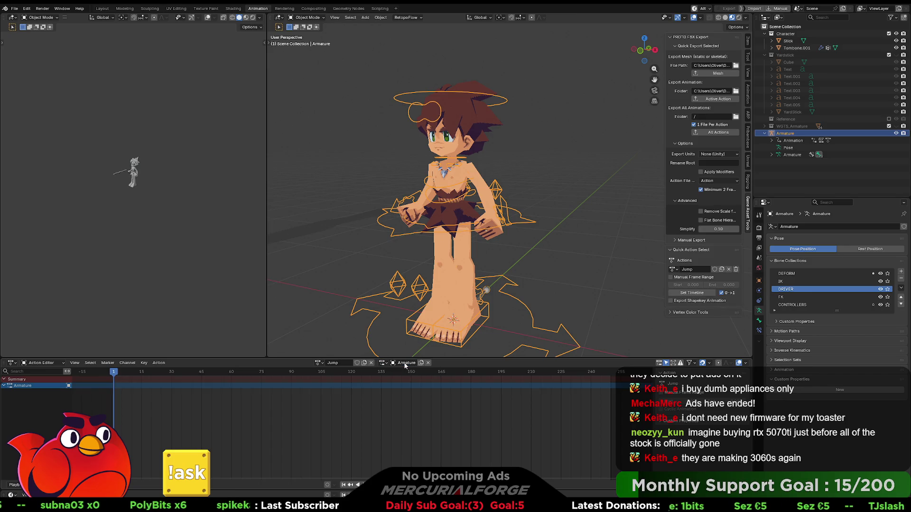
click(51, 364)
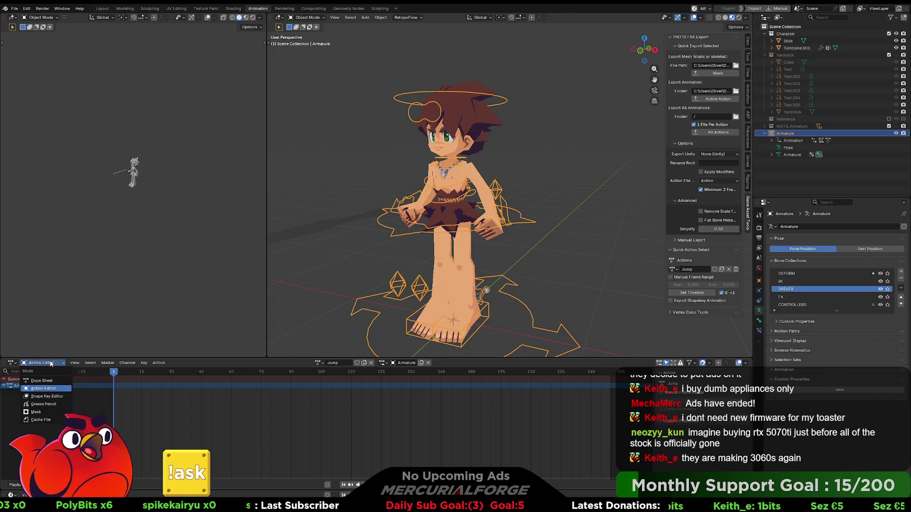
- Switch the bottom area to Nonlinear Animation showing Jump above the TEST track, and scrub to frame 29
click(13, 364)
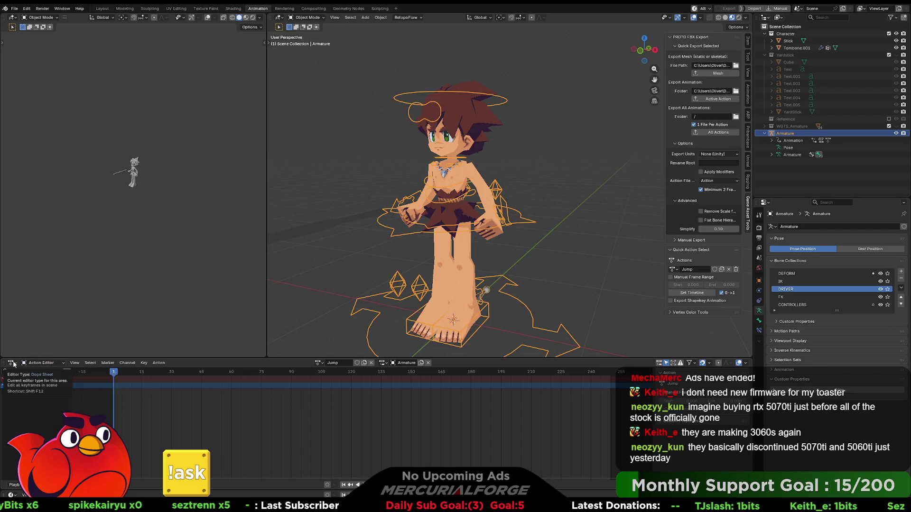
click(14, 364)
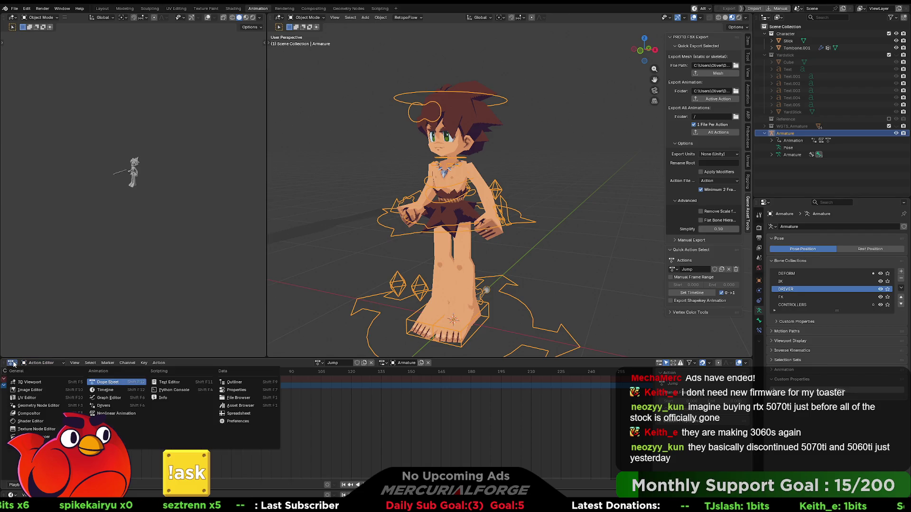
click(117, 415)
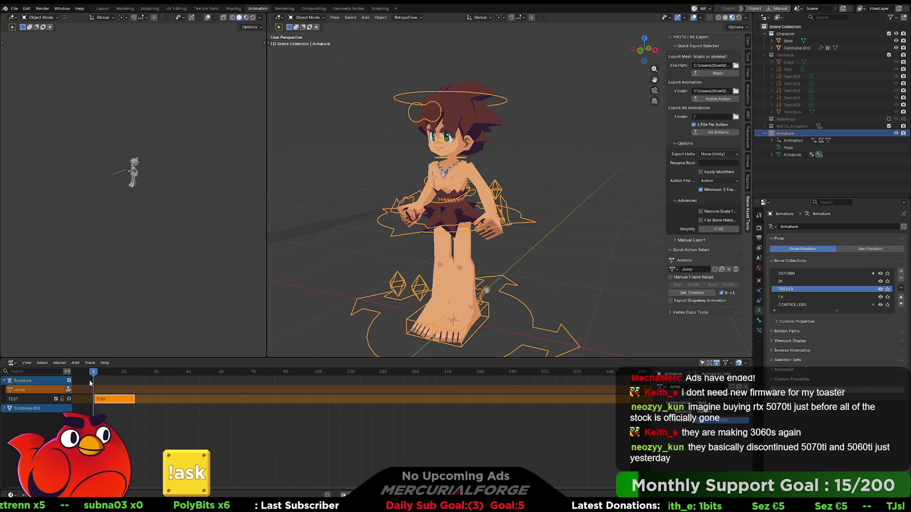
mouse_move(94, 372)
mouse_down()
mouse_move(154, 372)
mouse_move(93, 378)
mouse_up()
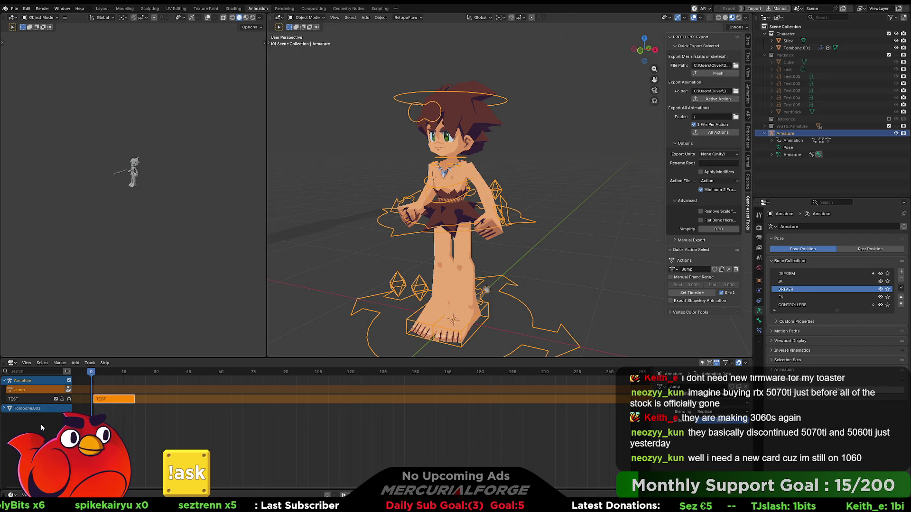
click(18, 365)
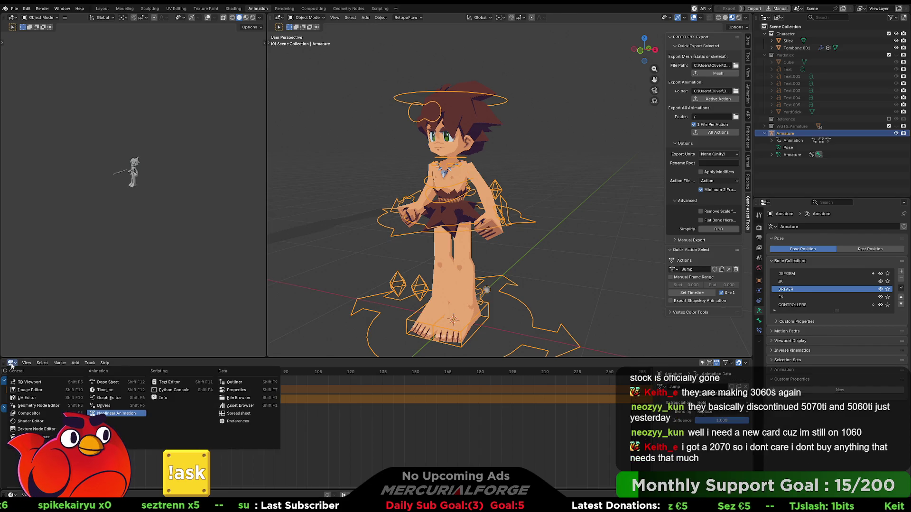
- Give Jump a fake user, unlink it, and create a Walk action with an Armature slot
click(114, 383)
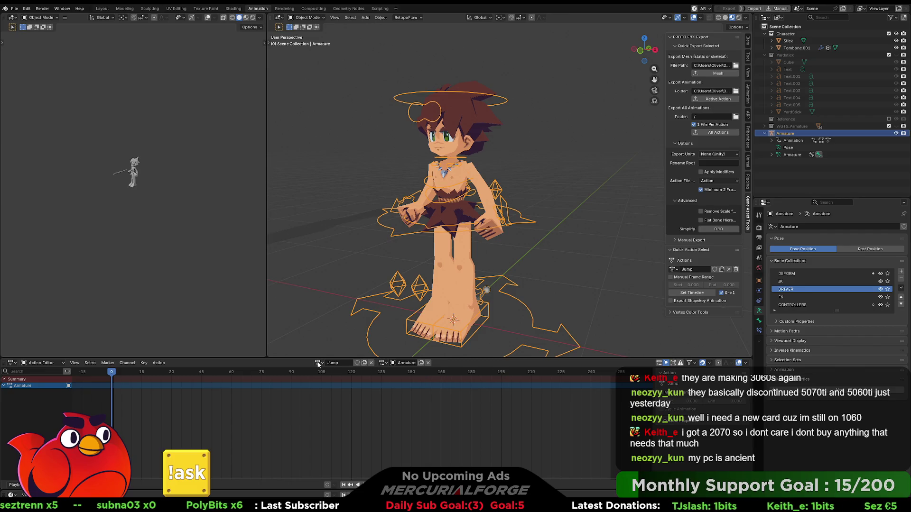
click(357, 363)
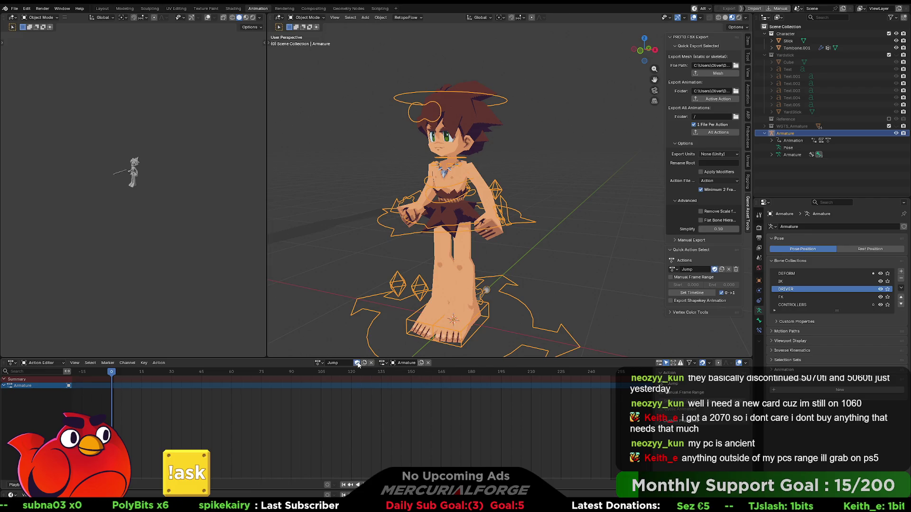
click(372, 364)
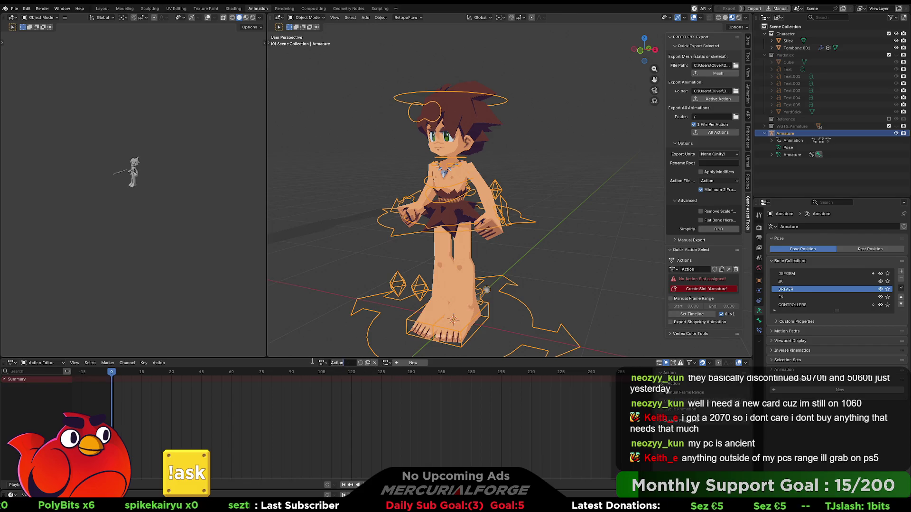
text(Walk)
key(Return)
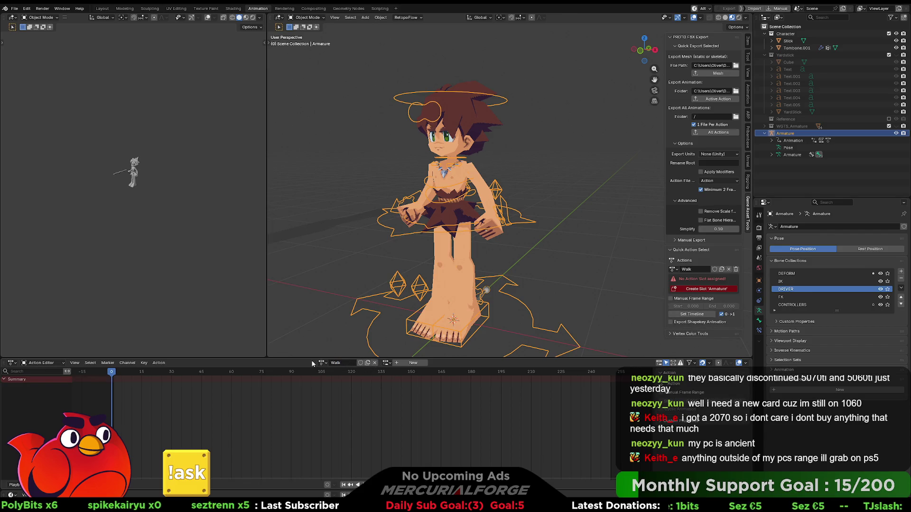
click(411, 363)
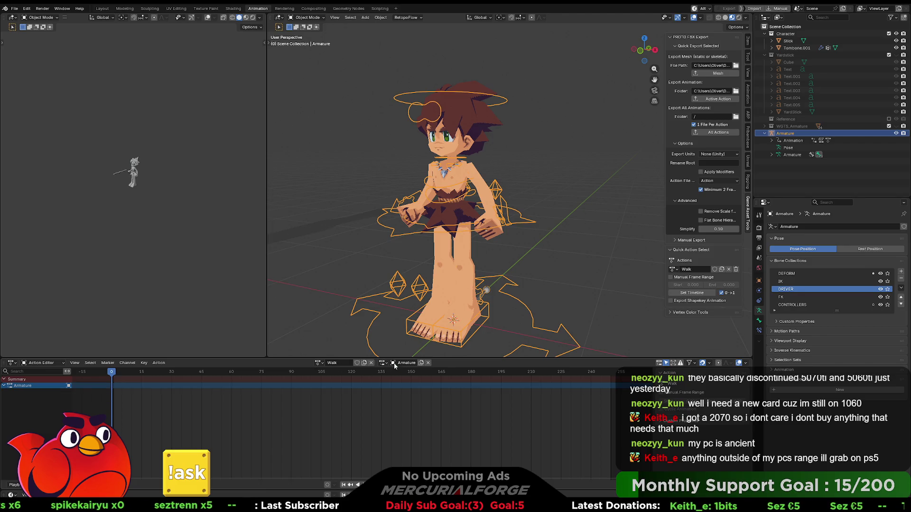
click(453, 362)
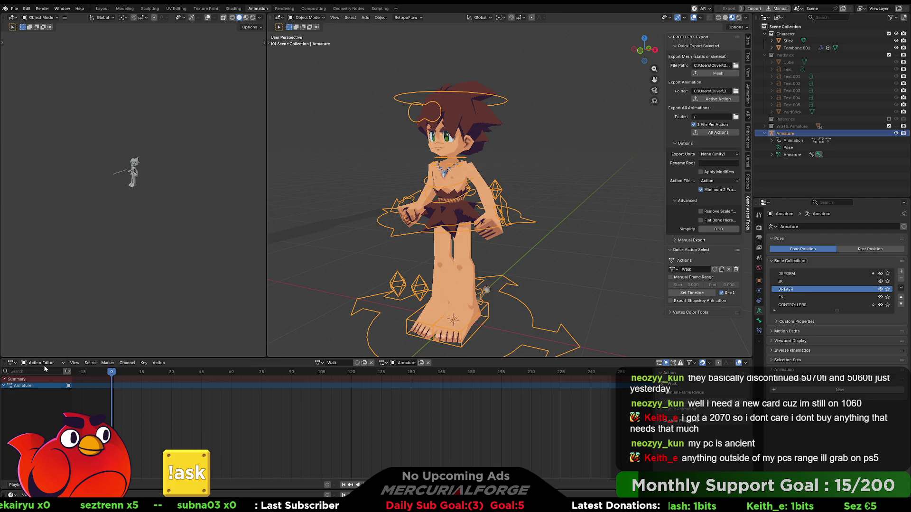
- Cycle through Dope Sheet and Action Editor back to Nonlinear Animation showing Walk above the TEST strip
click(12, 364)
click(107, 382)
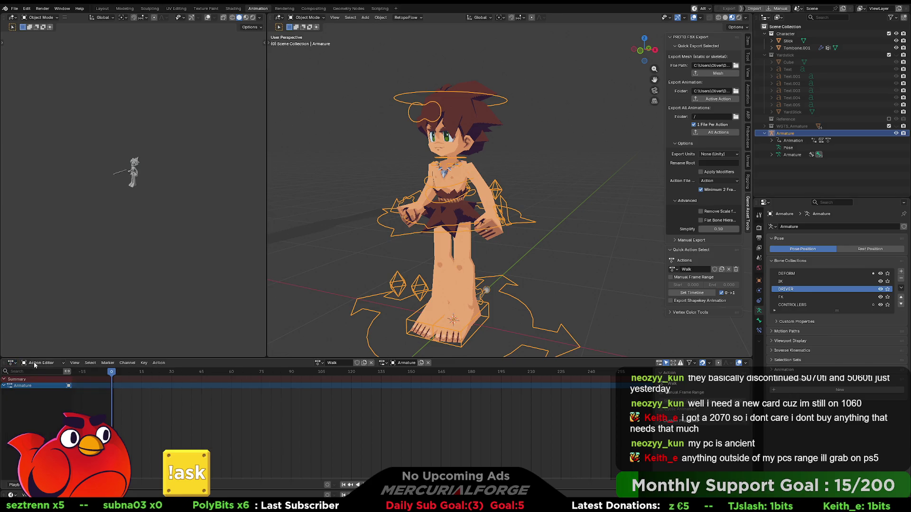
click(39, 363)
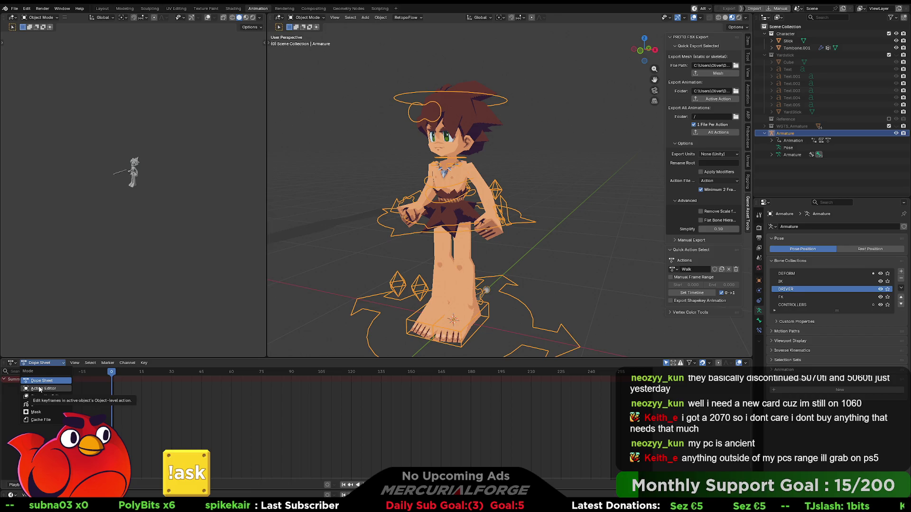
click(41, 389)
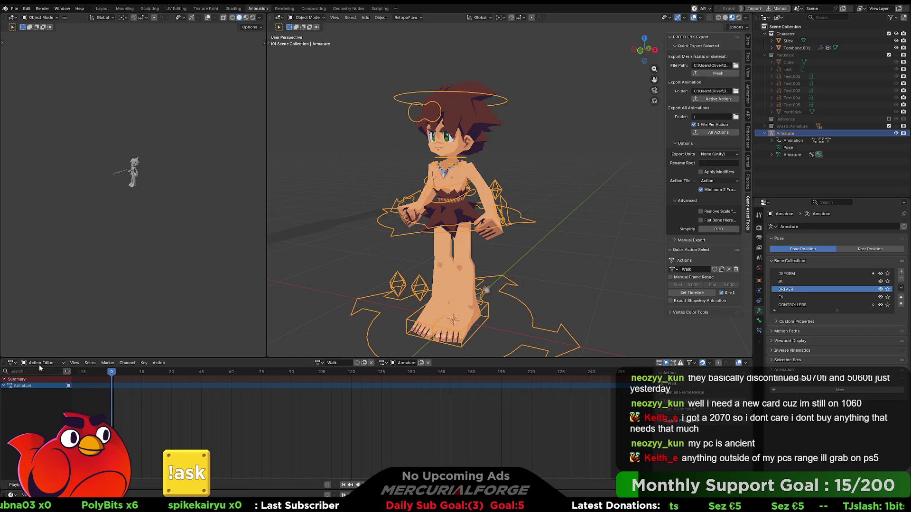
click(41, 365)
click(12, 363)
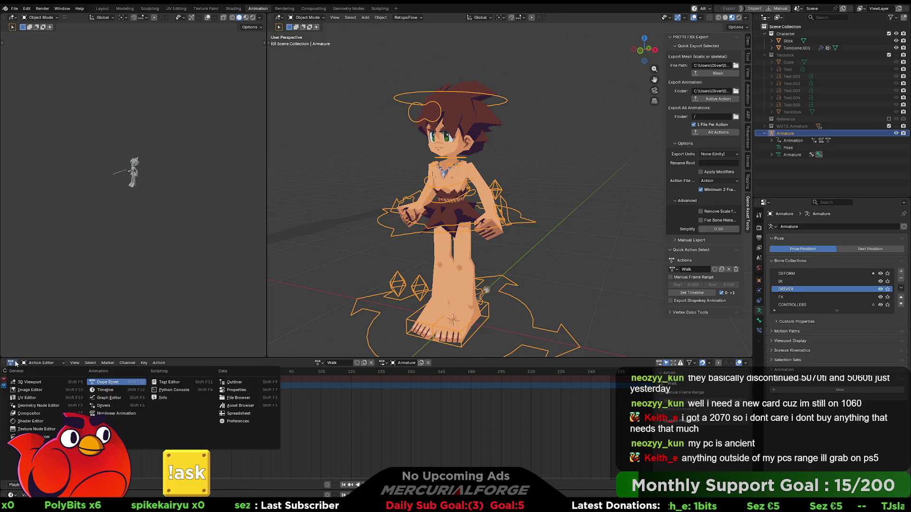
click(111, 413)
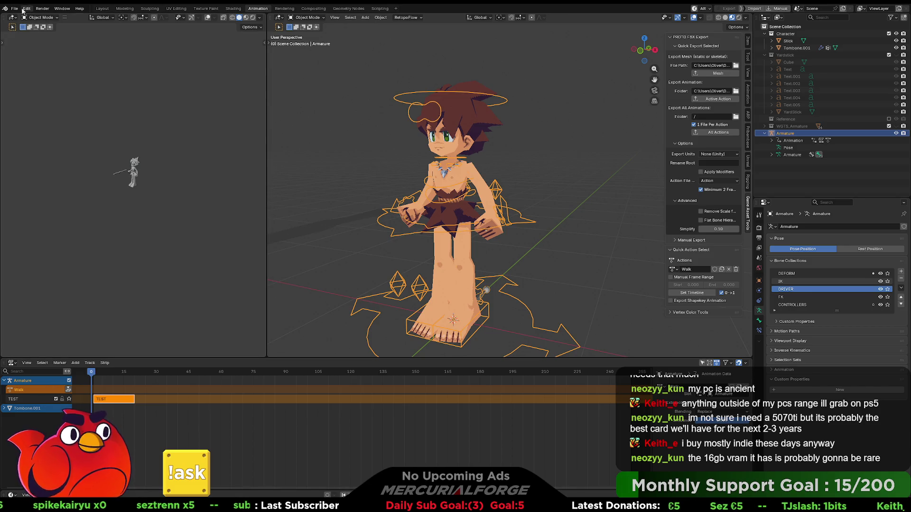
- Bring up the file commands and scrub the timeline to about frame 28 to preview the pose
click(14, 8)
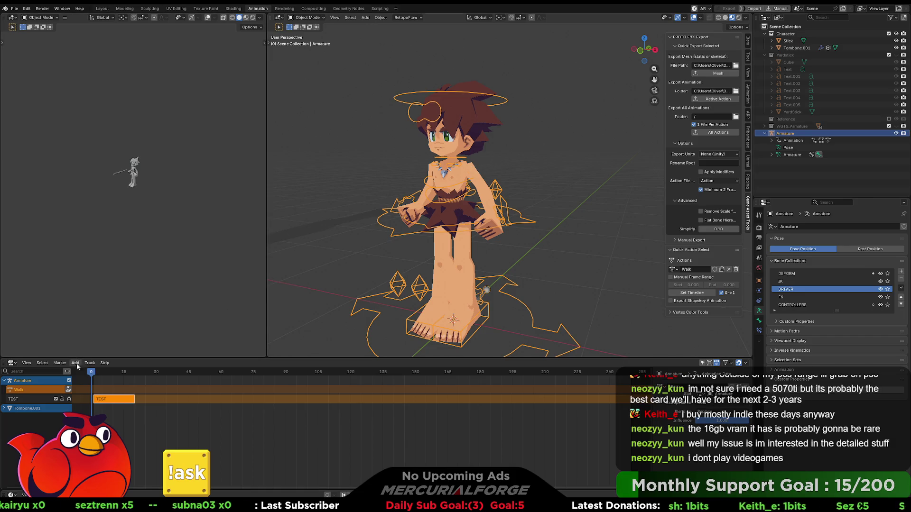
mouse_move(91, 371)
mouse_down()
mouse_move(152, 373)
mouse_move(84, 372)
mouse_up()
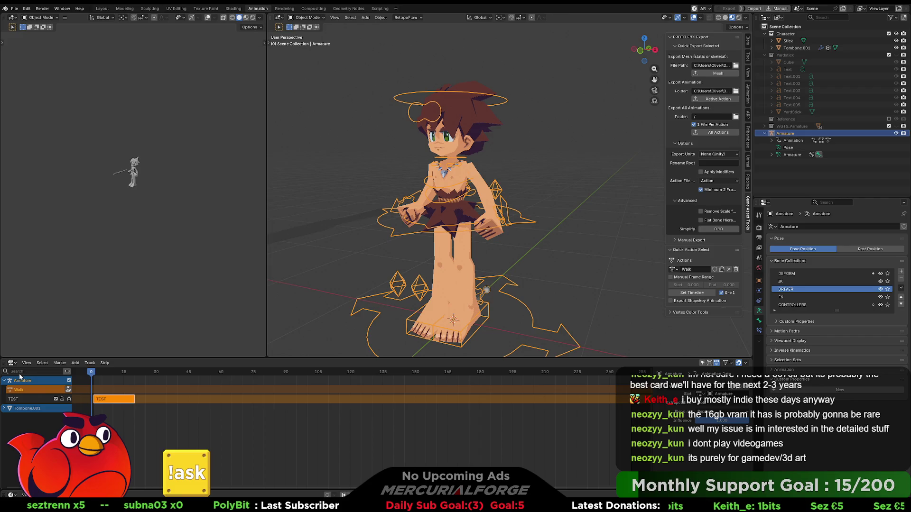
- Undo an accidental unlink, then give the Walk action a fake user in the Action Editor
click(67, 389)
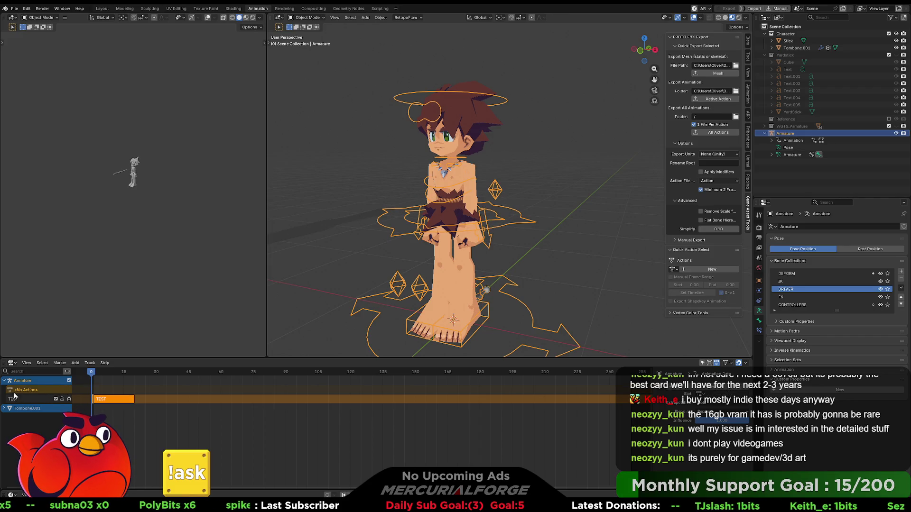
key(ctrl+z)
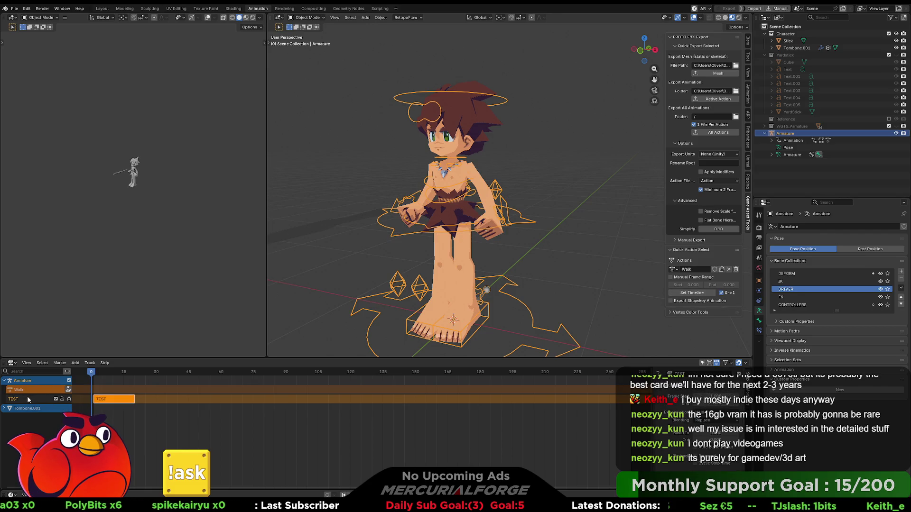
click(27, 397)
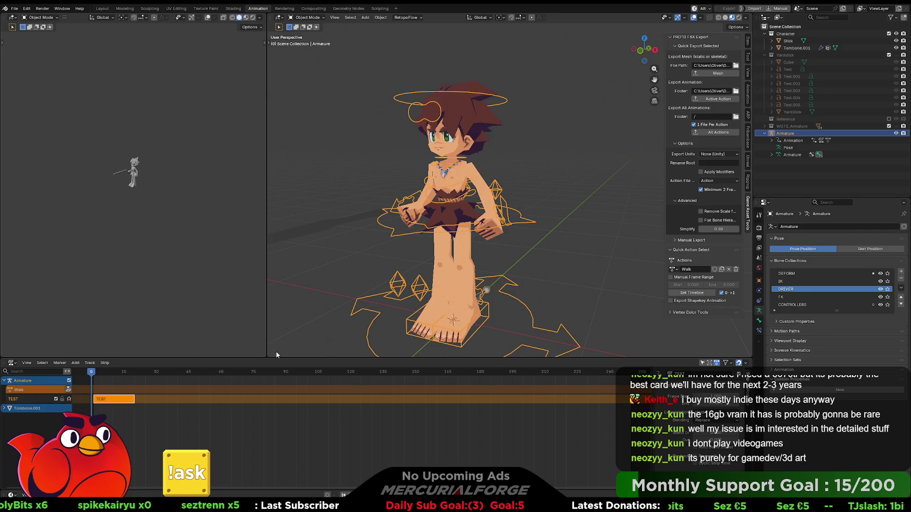
click(12, 364)
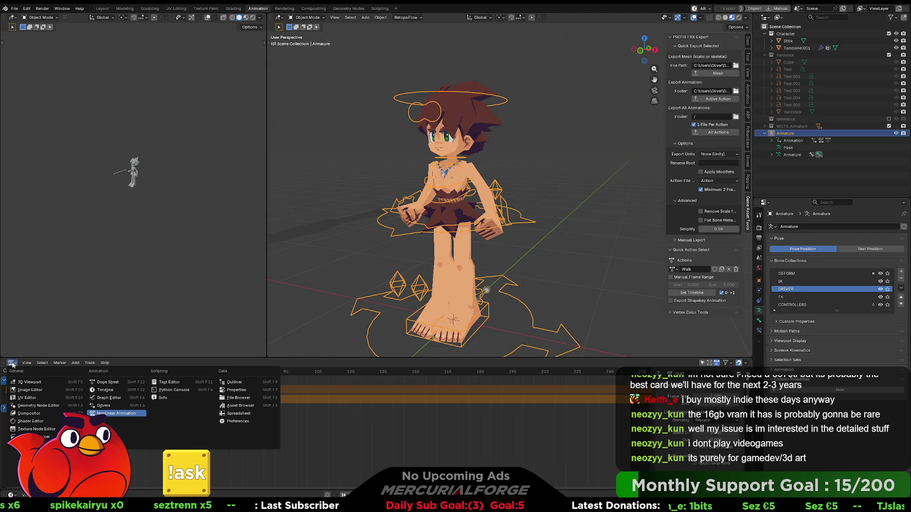
click(100, 382)
click(357, 363)
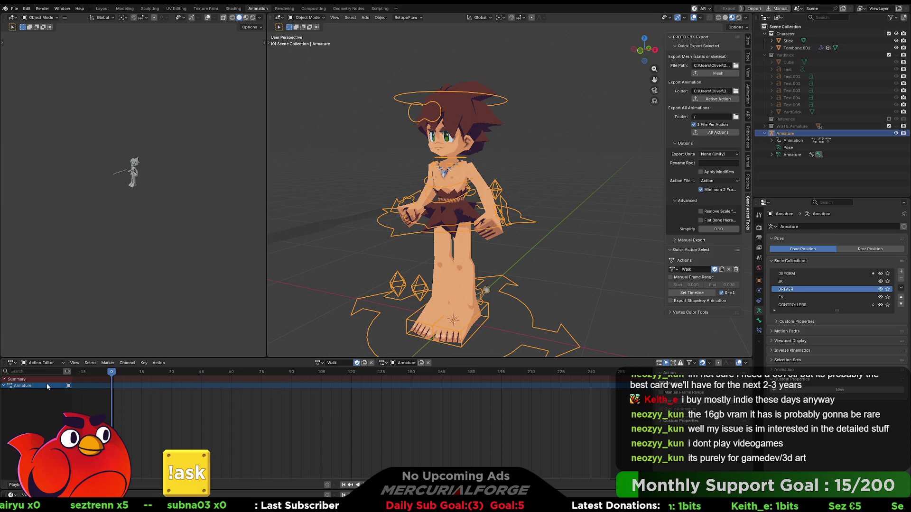
click(319, 363)
click(319, 363)
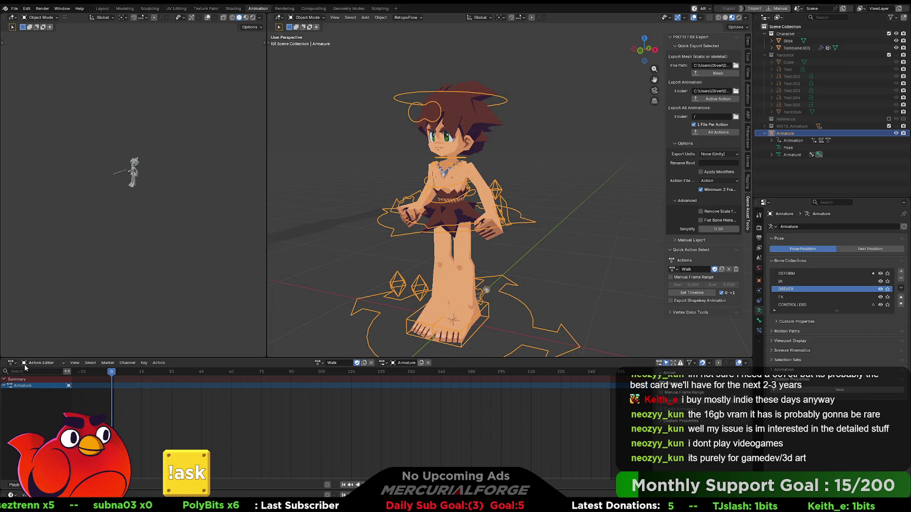
- Return to the Nonlinear Animation editor and unassign Walk from the armature
click(40, 363)
click(11, 363)
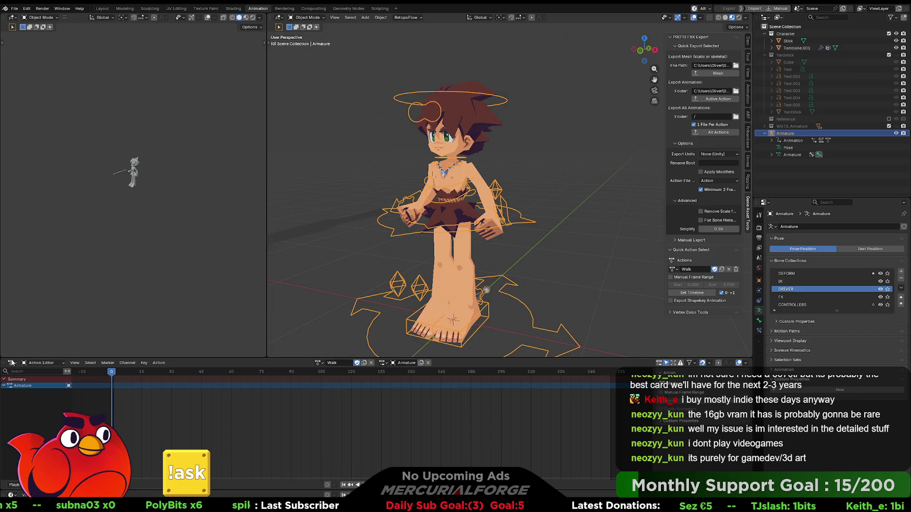
click(12, 364)
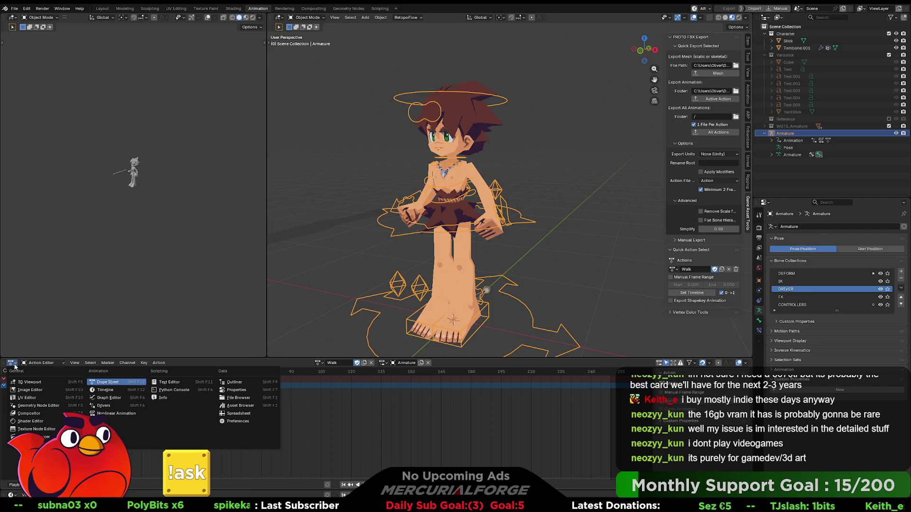
click(116, 412)
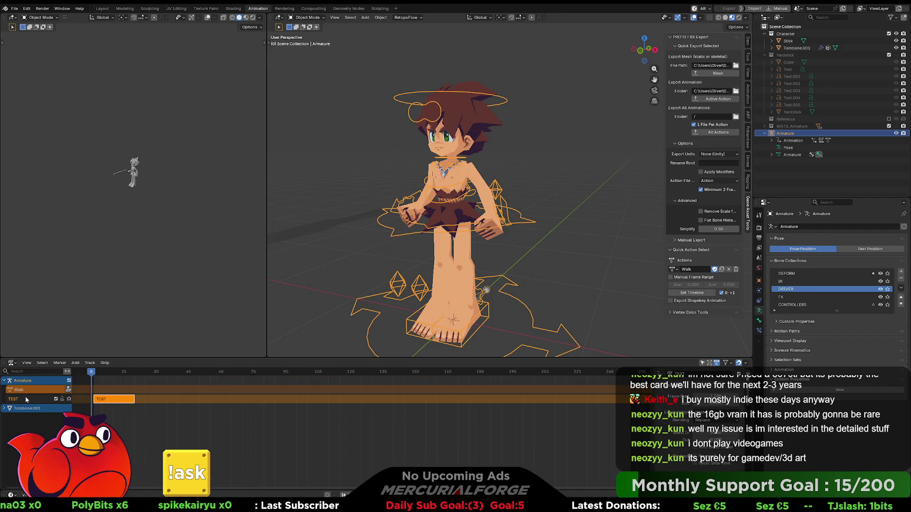
click(67, 390)
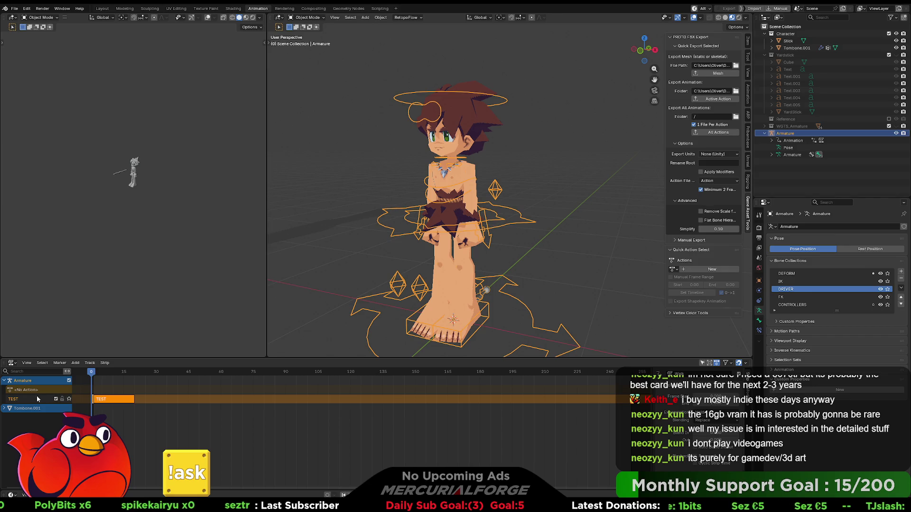
scroll(101, 402, down, 1)
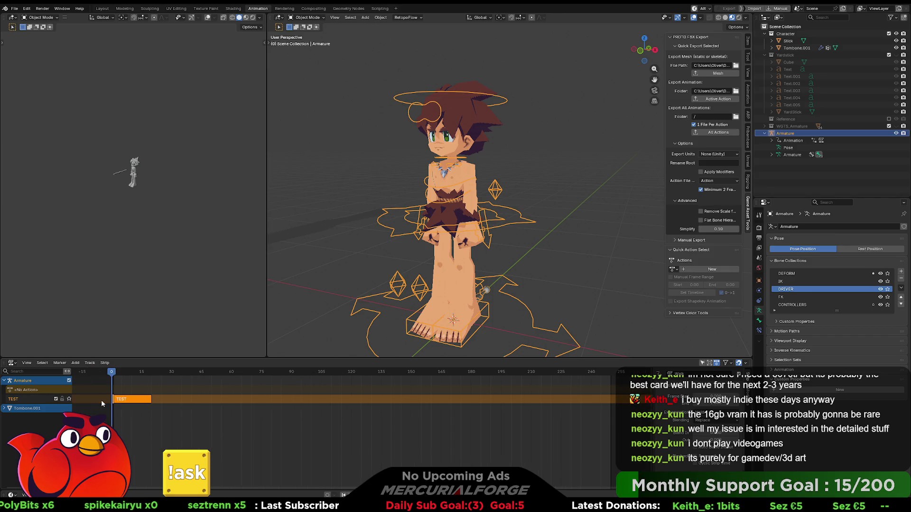
scroll(139, 405, up, 1)
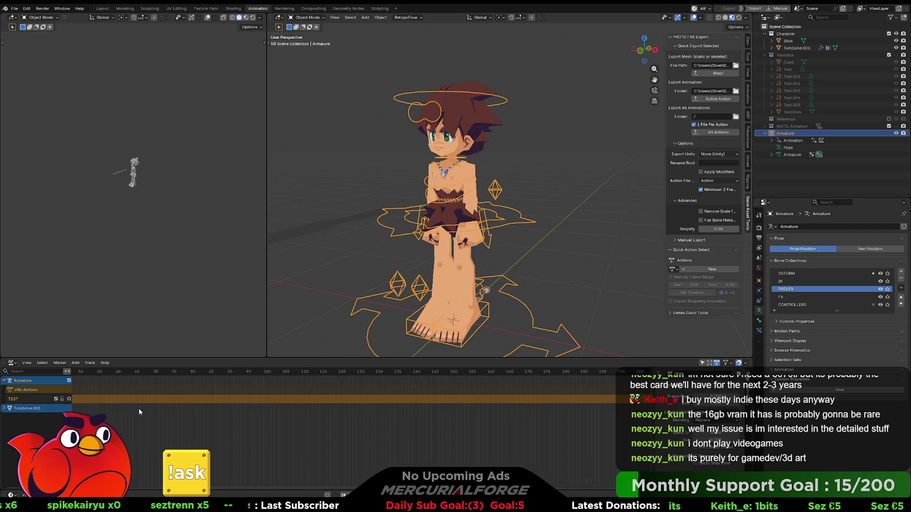
scroll(166, 424, up, 4)
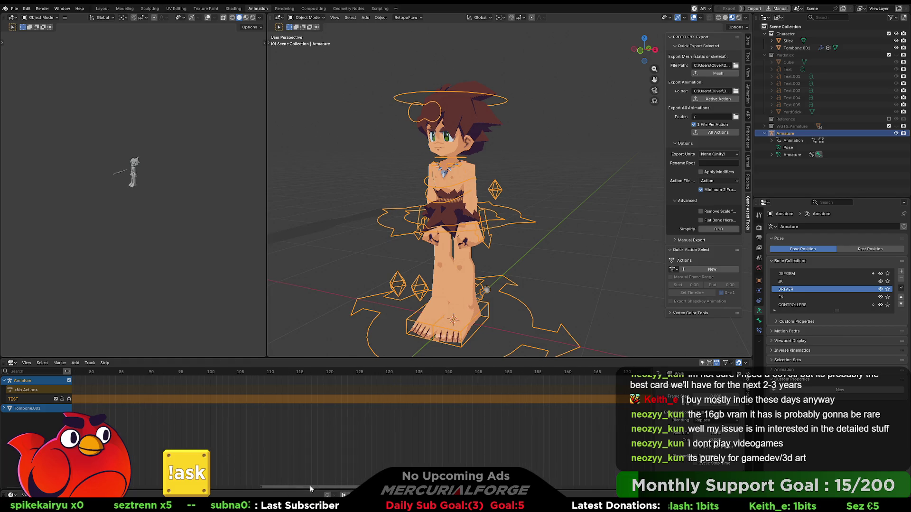
ctrl+scroll(153, 485, up, 8)
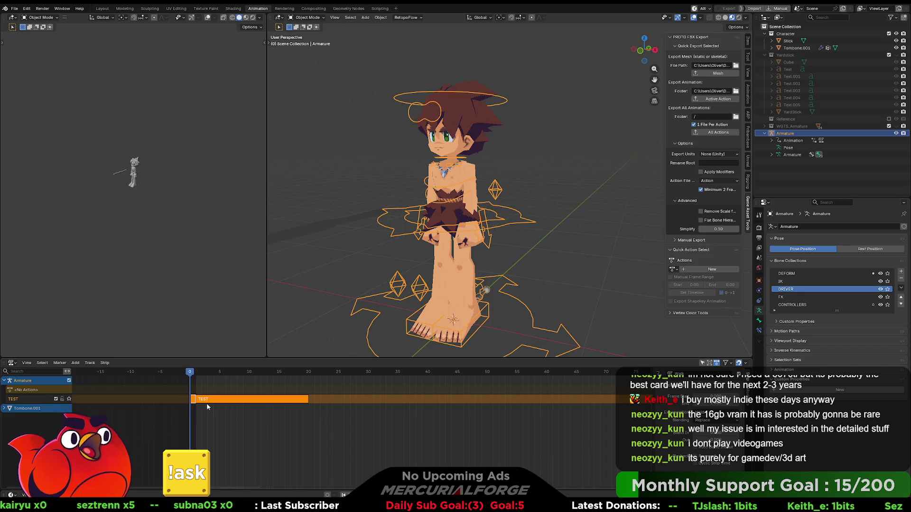
- Confirm the TEST strip sits at frames 0–20 and review its strip and animation data settings
key(g)
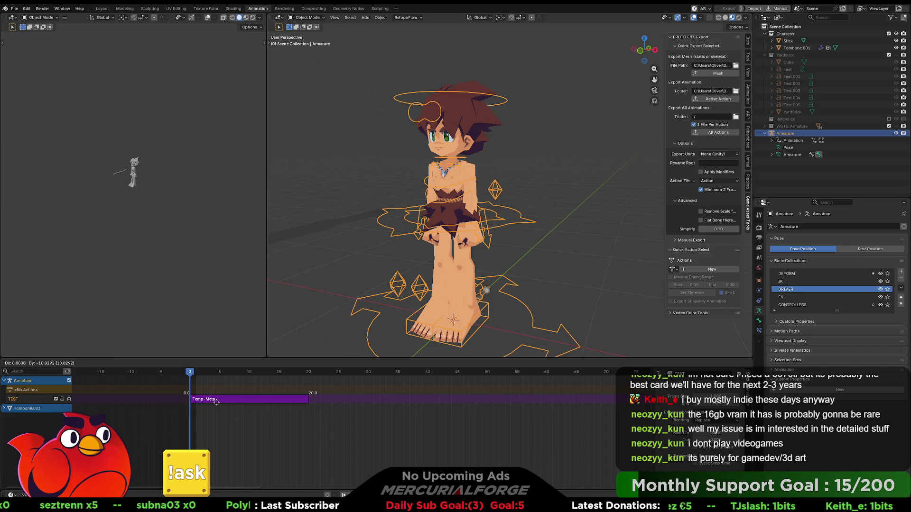
click(283, 412)
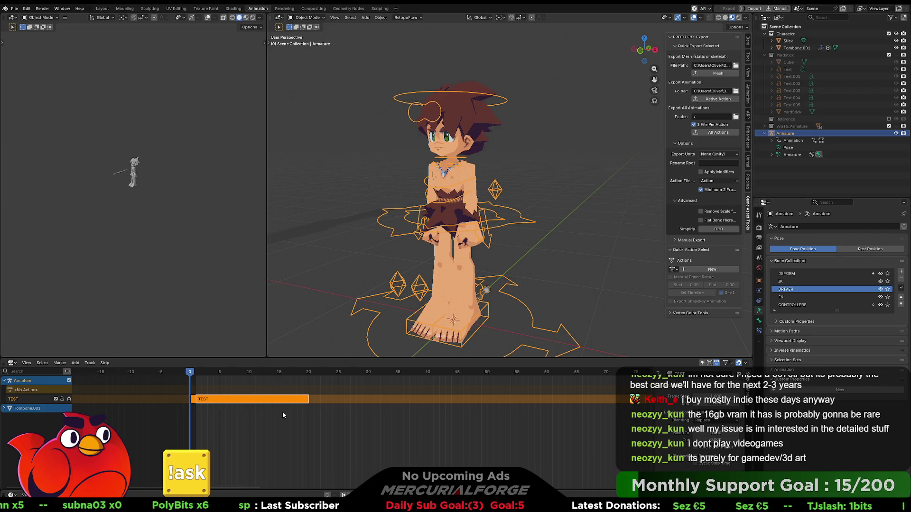
click(34, 398)
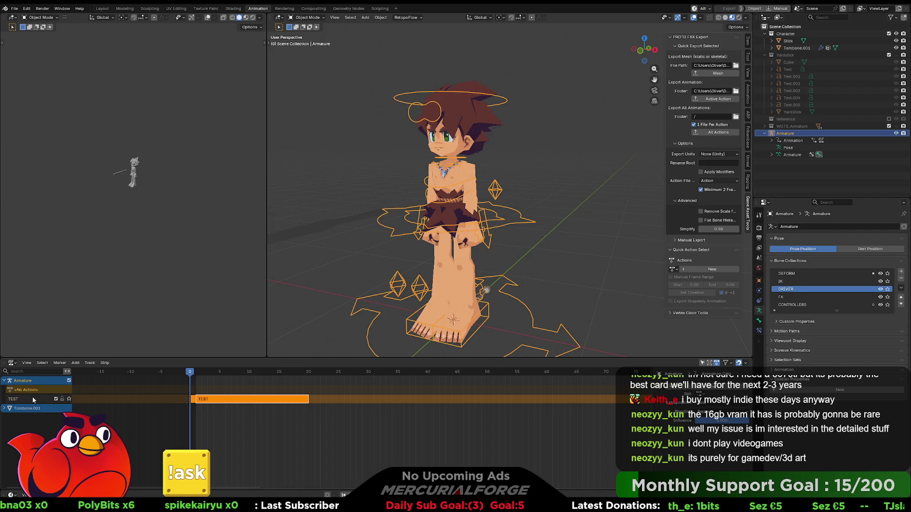
click(32, 398)
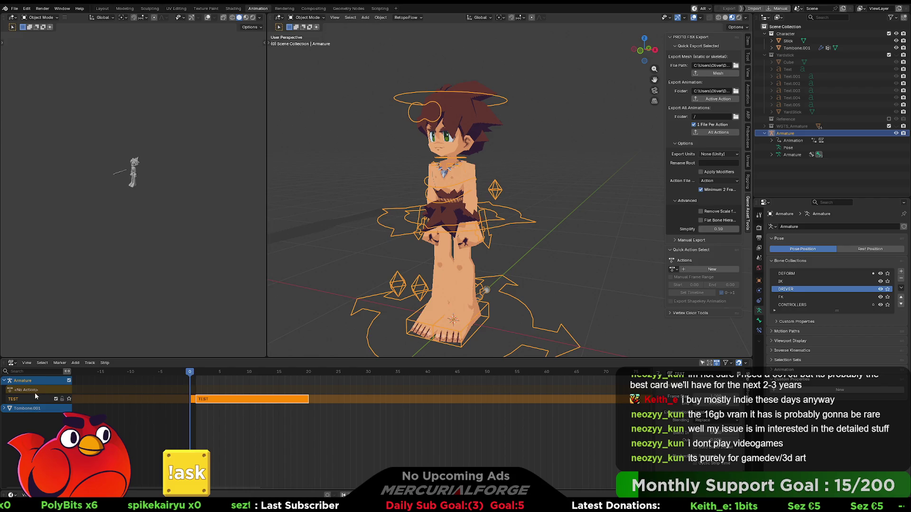
click(37, 392)
click(35, 396)
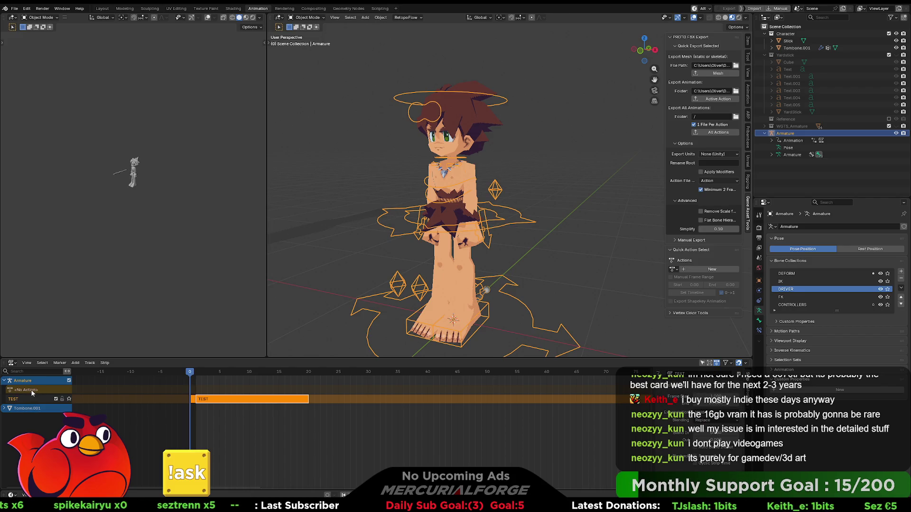
click(26, 398)
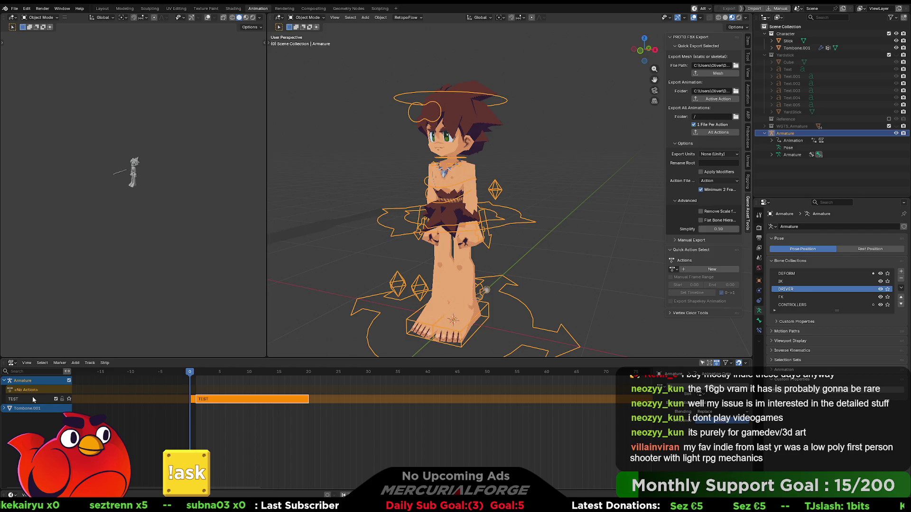
click(32, 396)
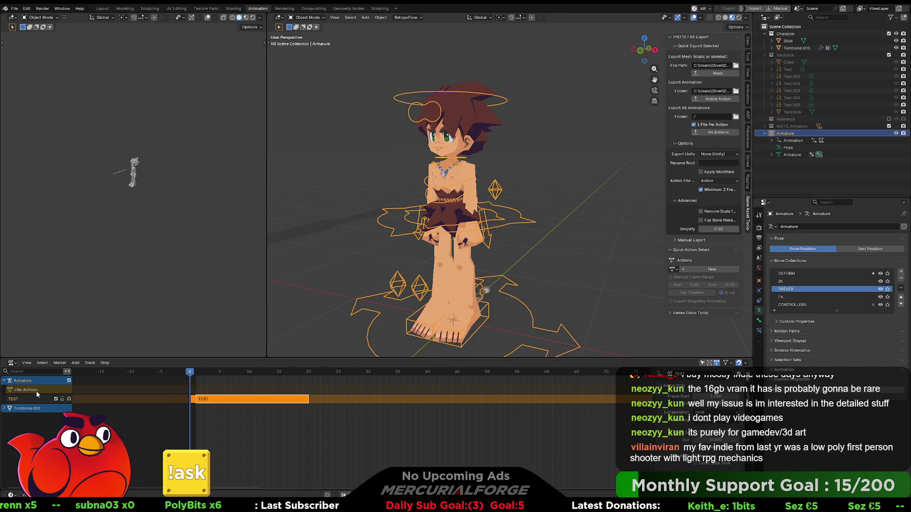
click(90, 363)
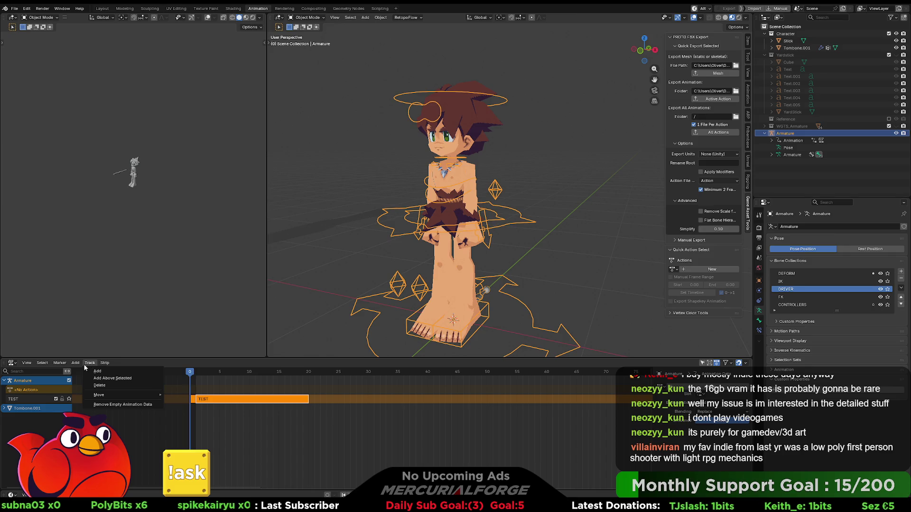
click(93, 371)
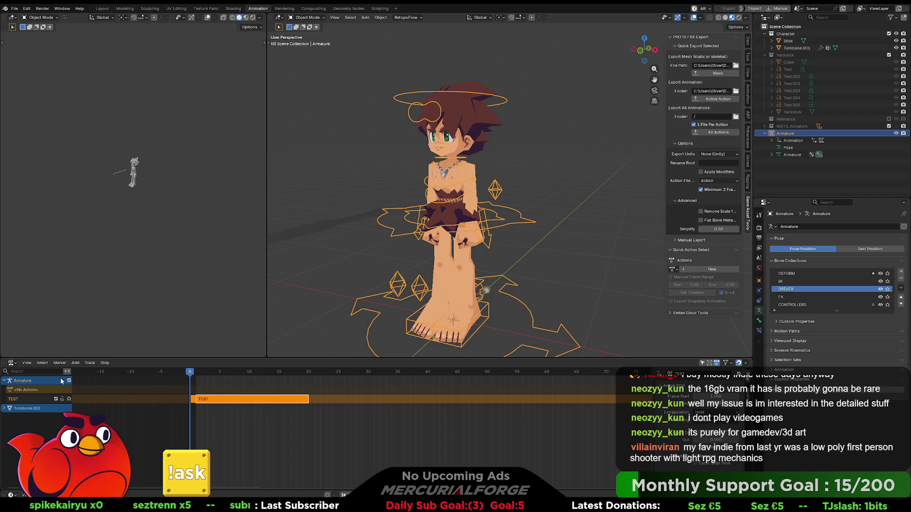
- Add an empty NlaTrack above TEST with Shift+A and select the armature's action row
key(shift+a)
click(38, 389)
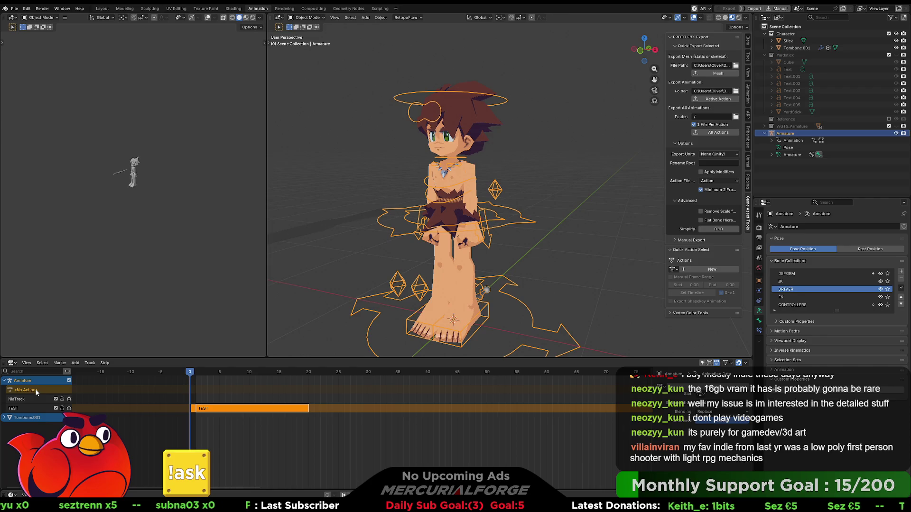
click(75, 363)
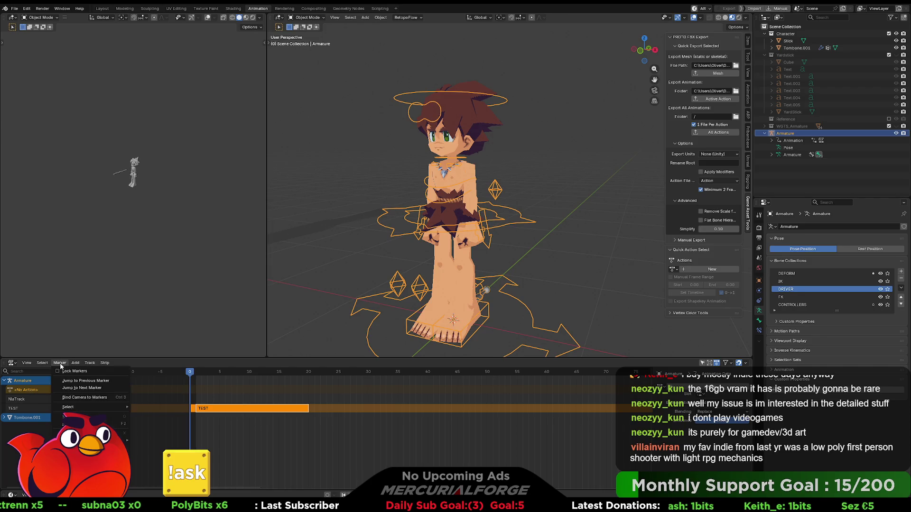
click(11, 363)
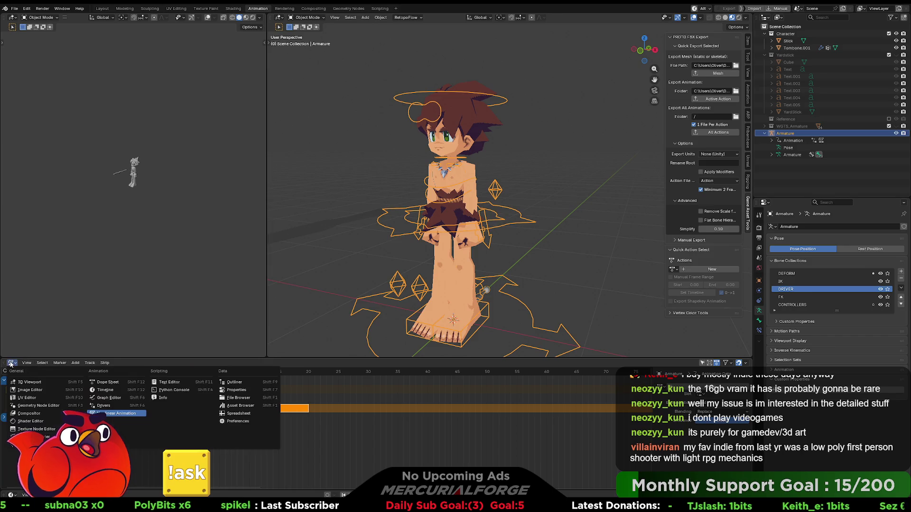
- In the Action Editor, assign Jump as the armature's active action
click(105, 381)
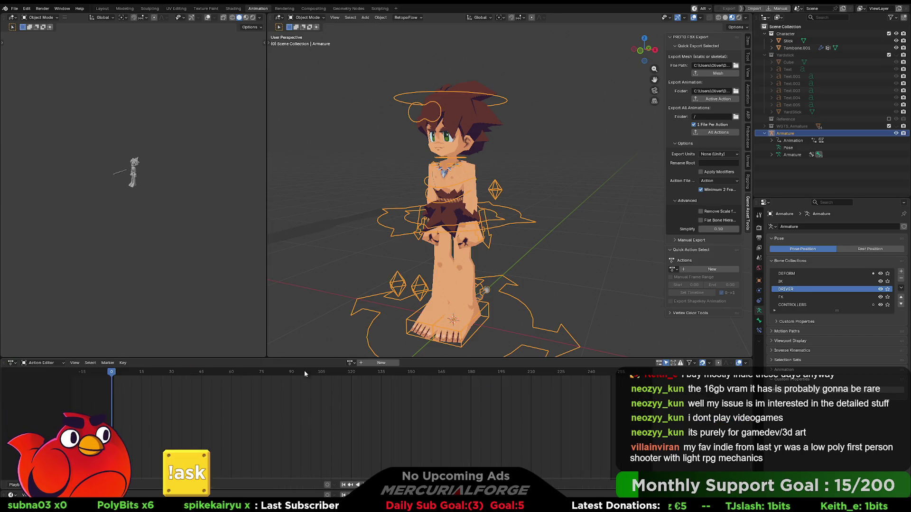
click(351, 363)
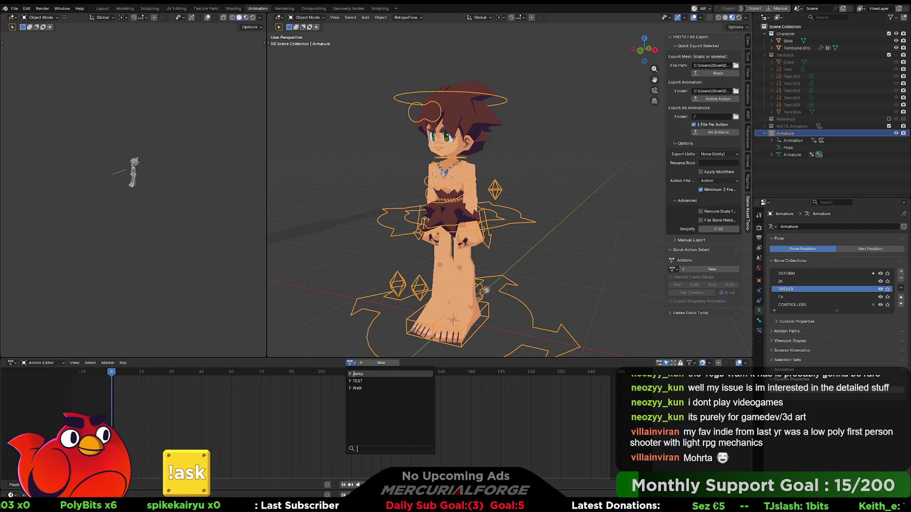
click(356, 373)
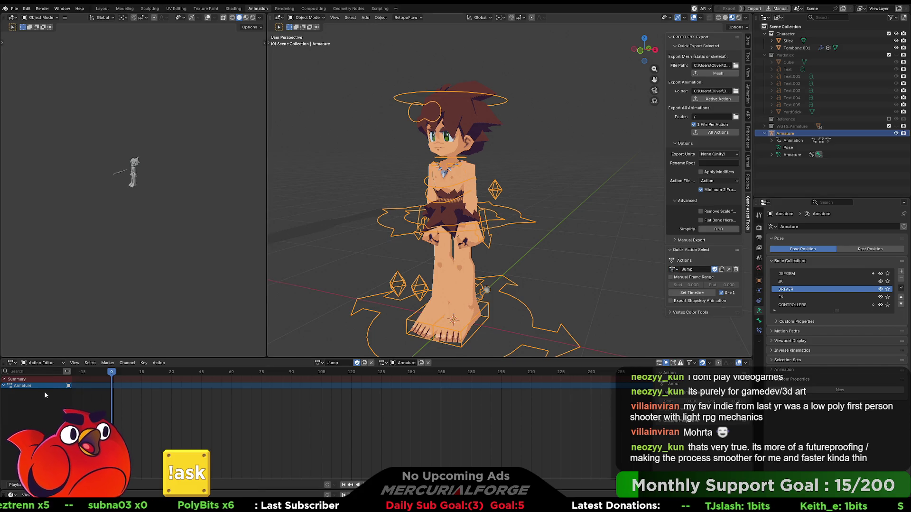
click(11, 364)
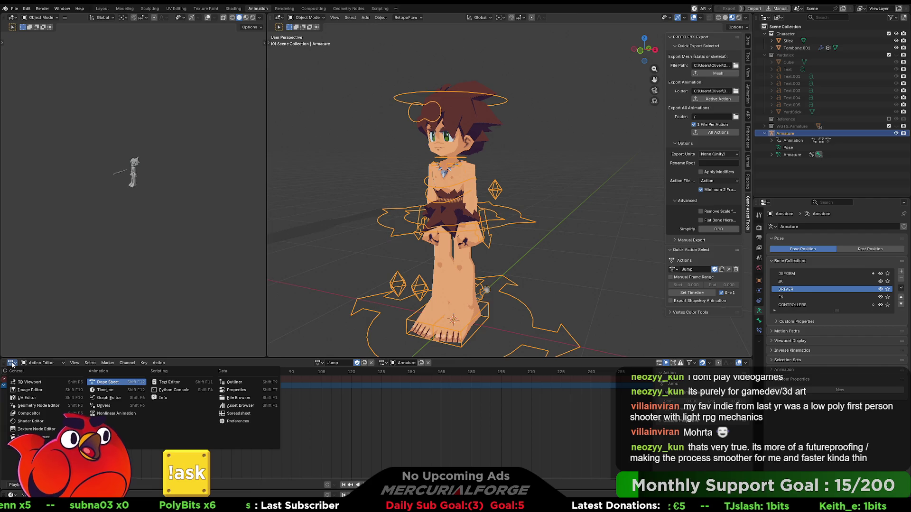
- Back in the NLA editor, push the Jump action down into its own new track
click(107, 413)
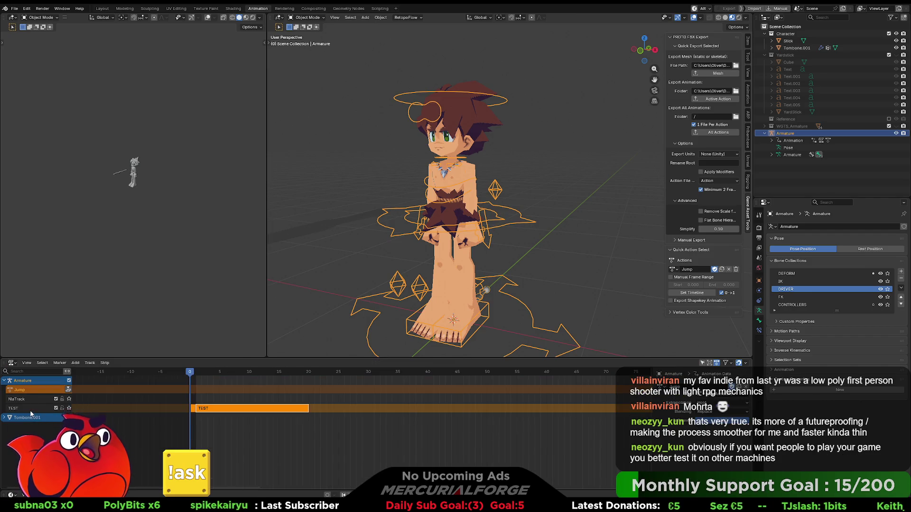
click(65, 390)
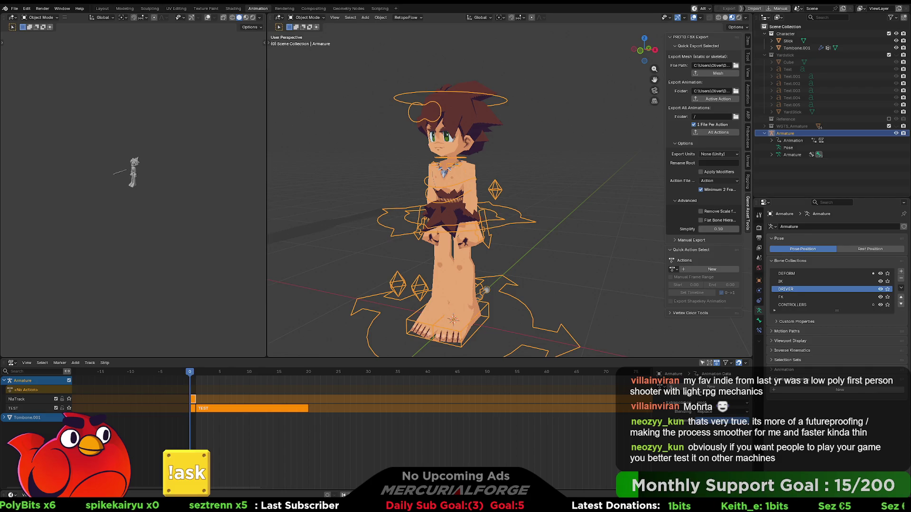
- Undo an accidental TEST track deletion, then delete the pushed-down Jump track instead
click(25, 407)
key(Delete)
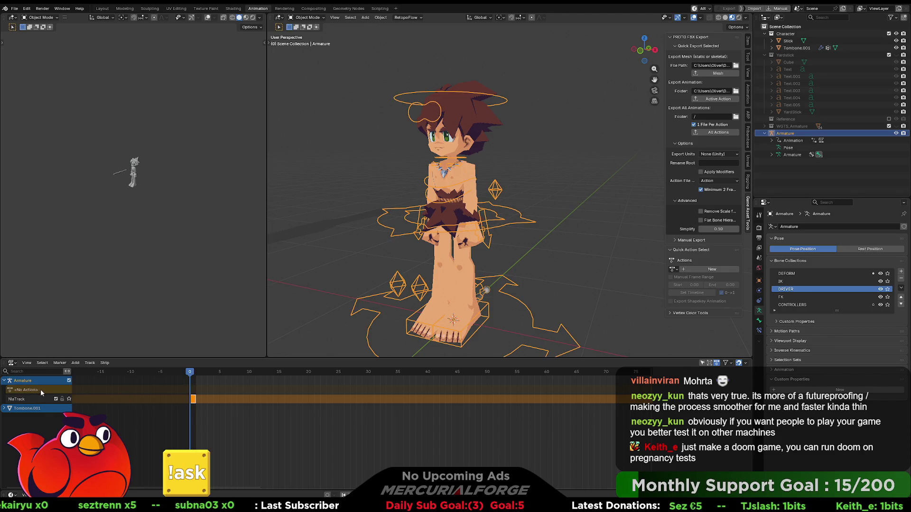
drag(190, 372, 251, 370)
key(Escape)
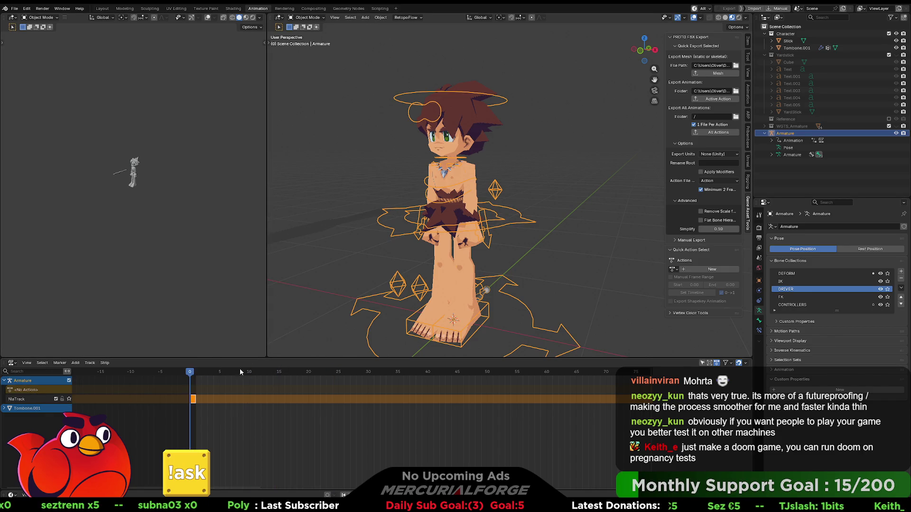
key(ctrl+z)
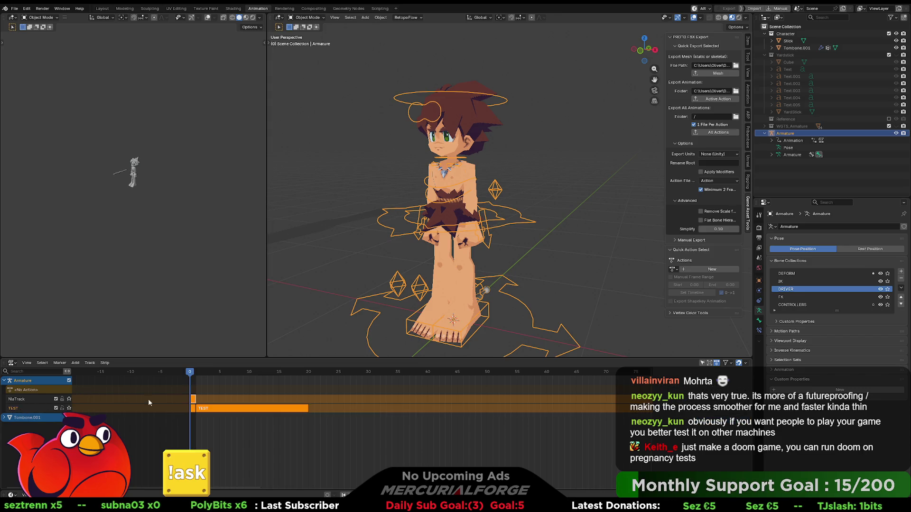
drag(190, 372, 231, 372)
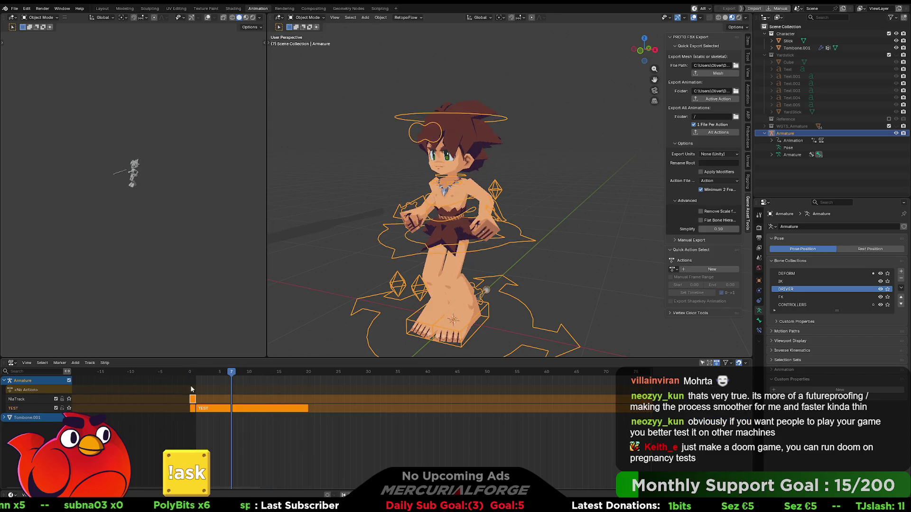
click(16, 399)
key(Delete)
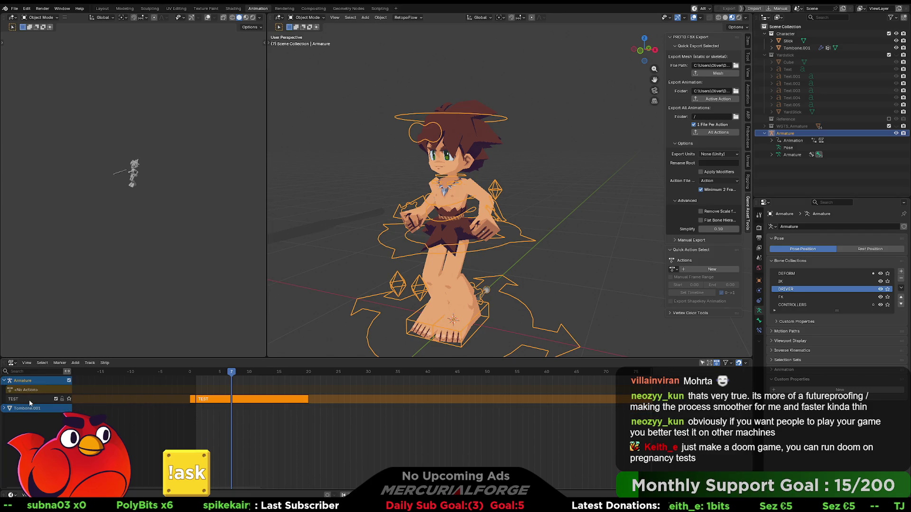
- Split the animation area into two side-by-side editors
click(12, 363)
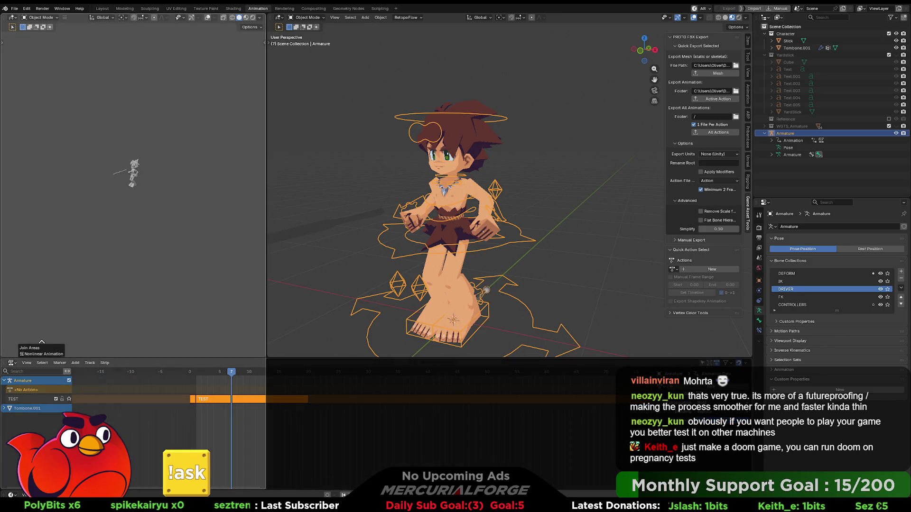
drag(3, 360, 308, 364)
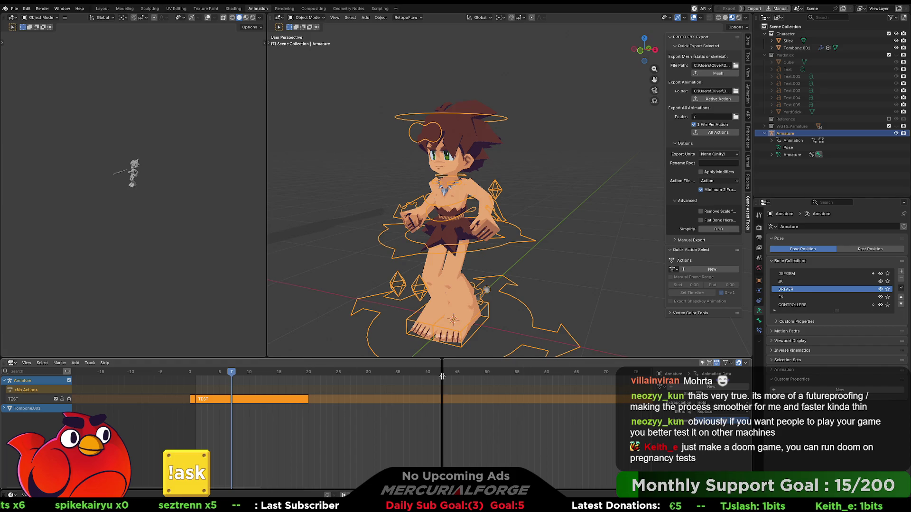
mouse_move(307, 364)
mouse_down()
mouse_move(327, 381)
mouse_move(377, 392)
mouse_up()
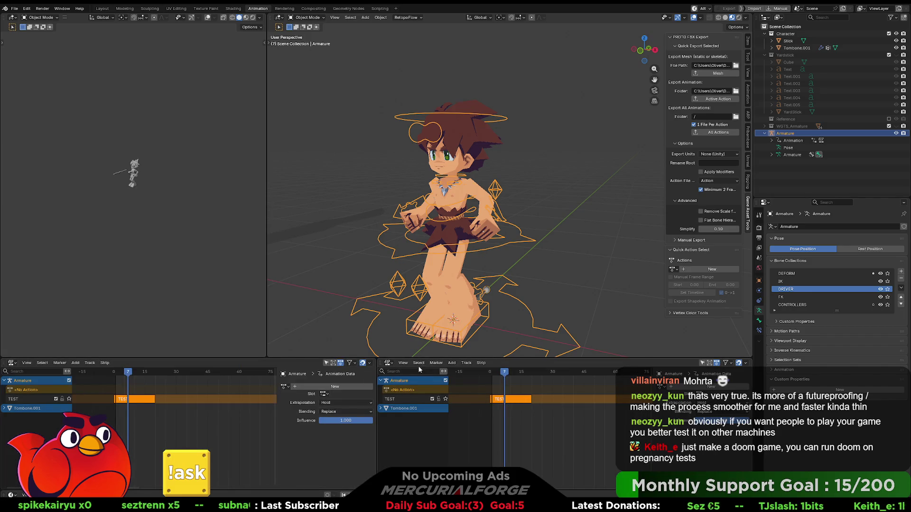
- Make the right half an Action Editor and assign the TEST action to the armature
click(388, 363)
click(492, 390)
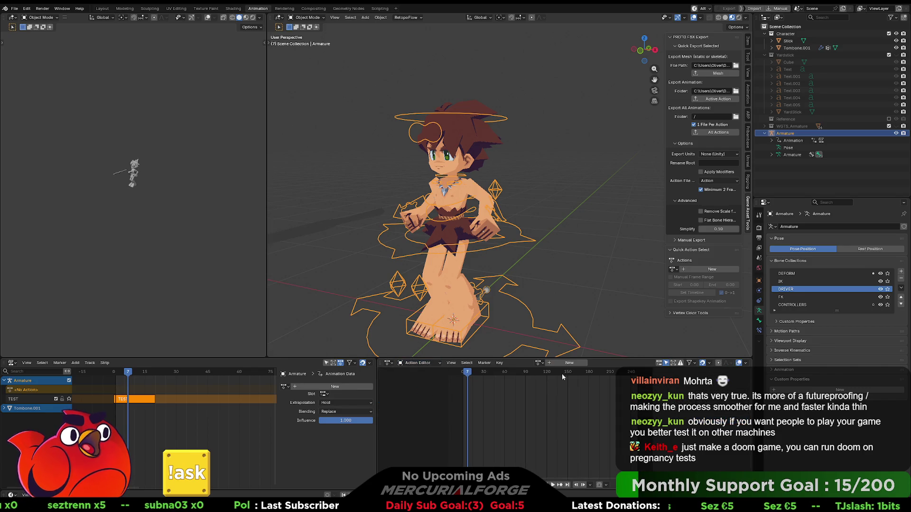
click(539, 363)
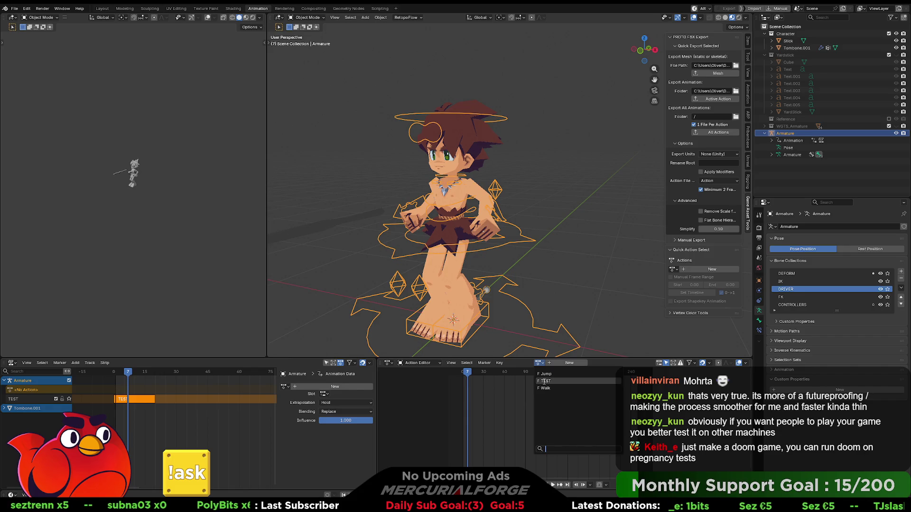
click(543, 382)
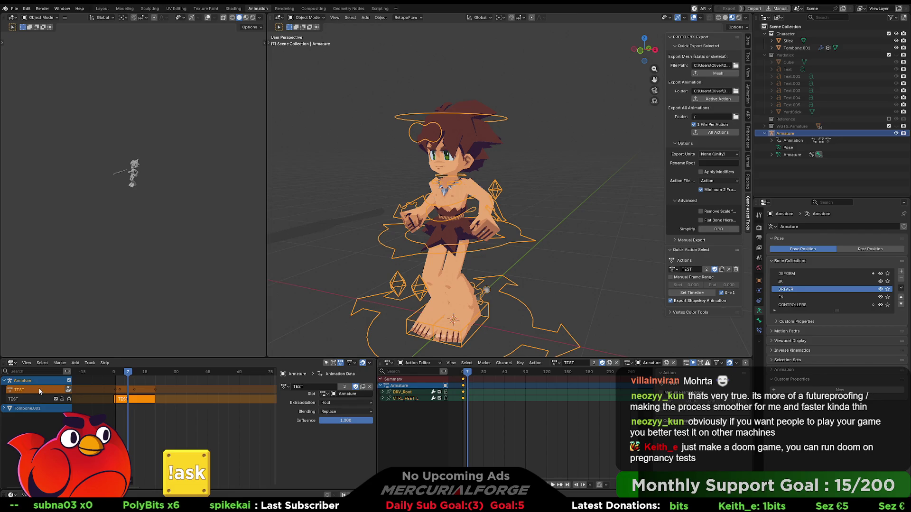
click(30, 397)
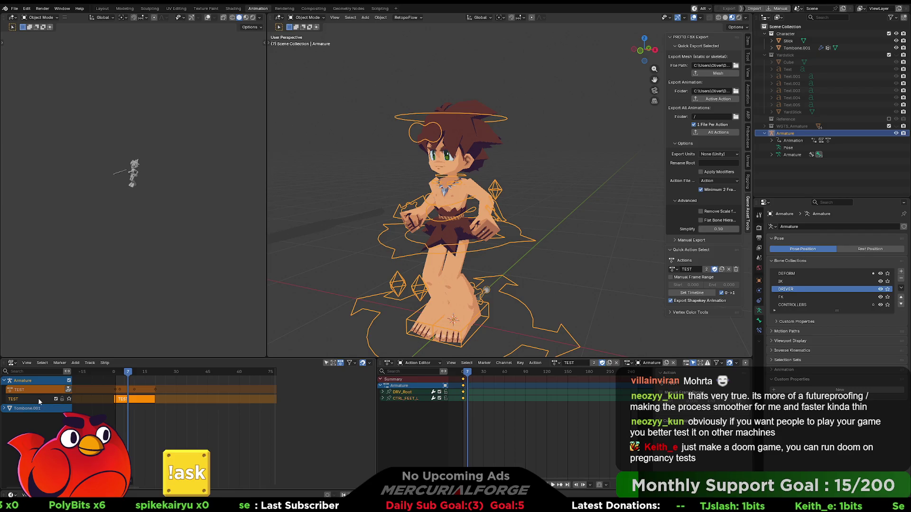
- Switch the active action to Jump, scrub to preview it, and start playback
click(559, 363)
click(562, 378)
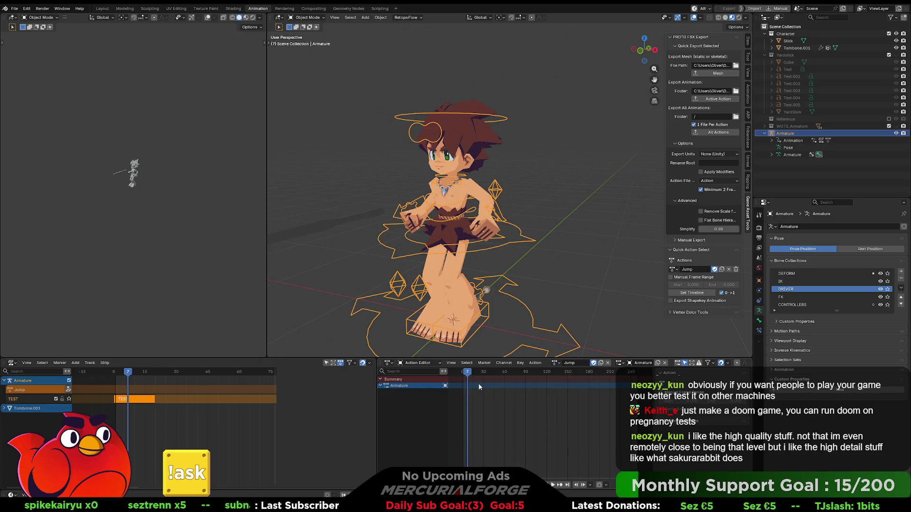
click(465, 372)
drag(466, 372, 463, 376)
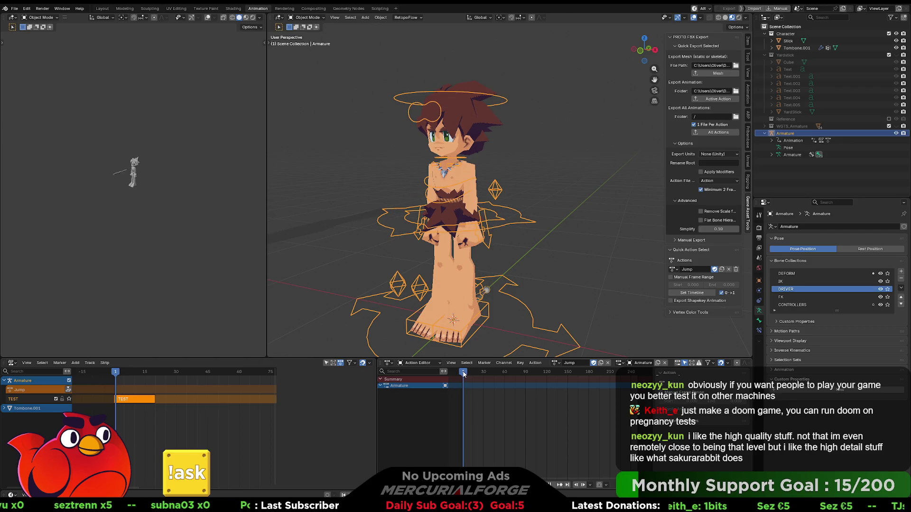
click(49, 389)
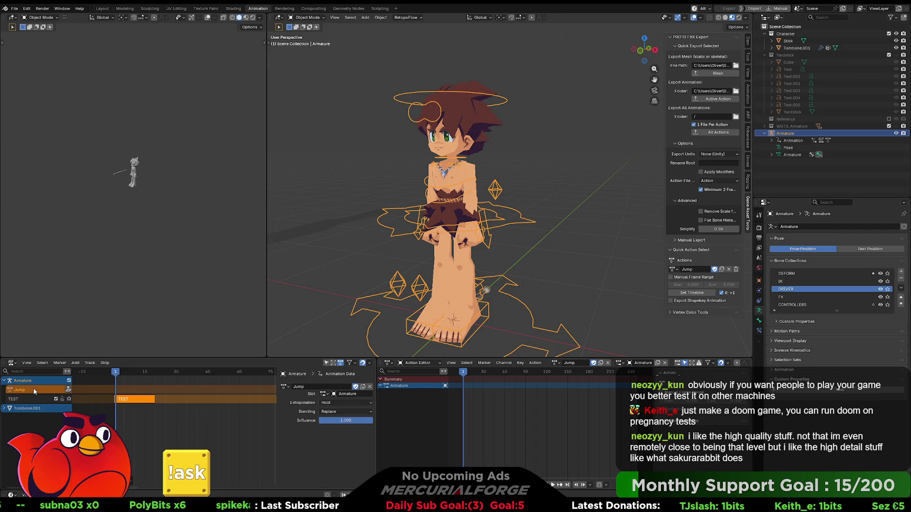
key(space)
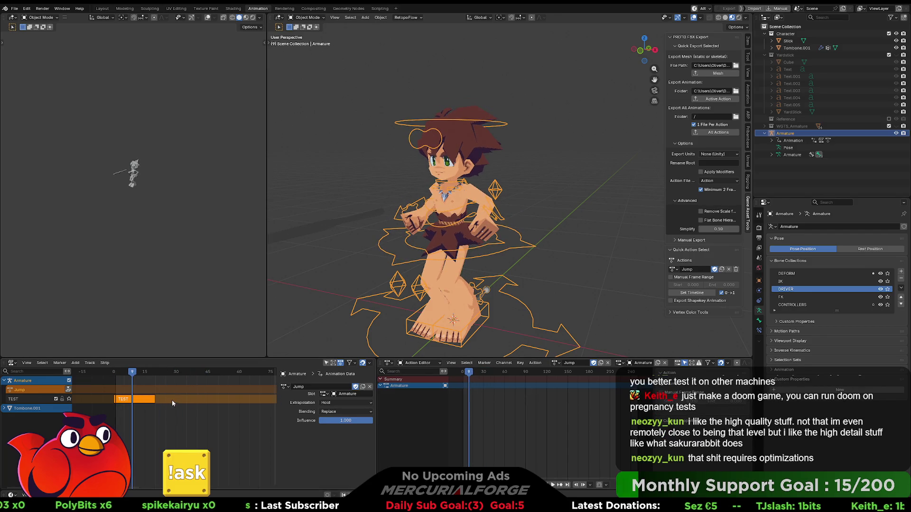
- Show the TEST strip's settings (frames 1–20, Hold, Replace) while briefly playing and stopping the animation
click(140, 401)
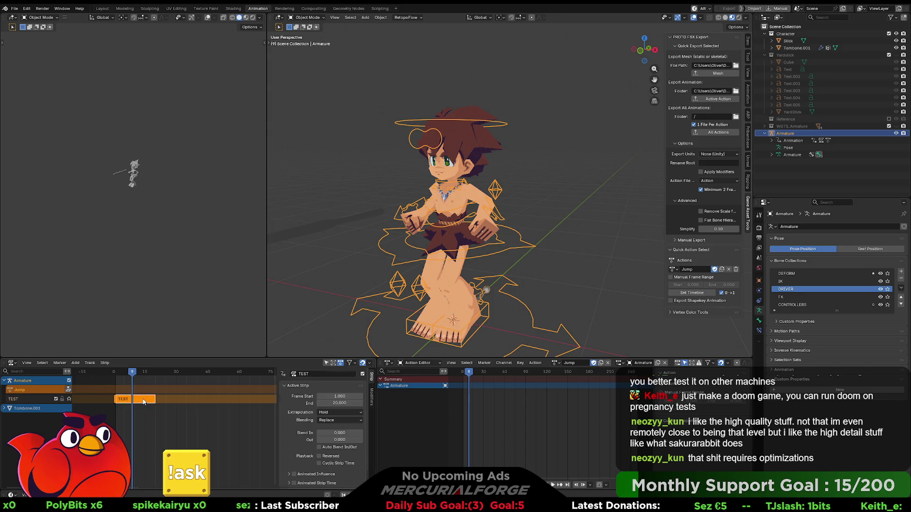
click(36, 392)
click(54, 400)
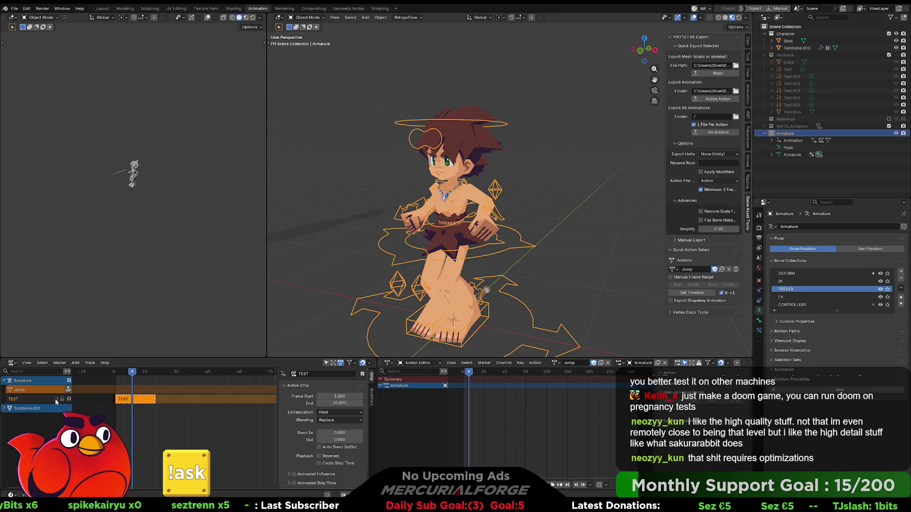
key(space)
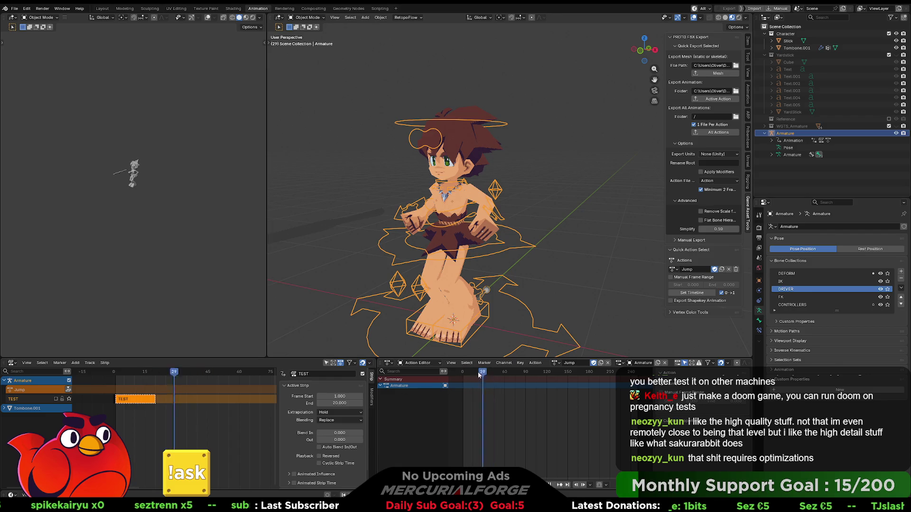
key(Escape)
click(56, 399)
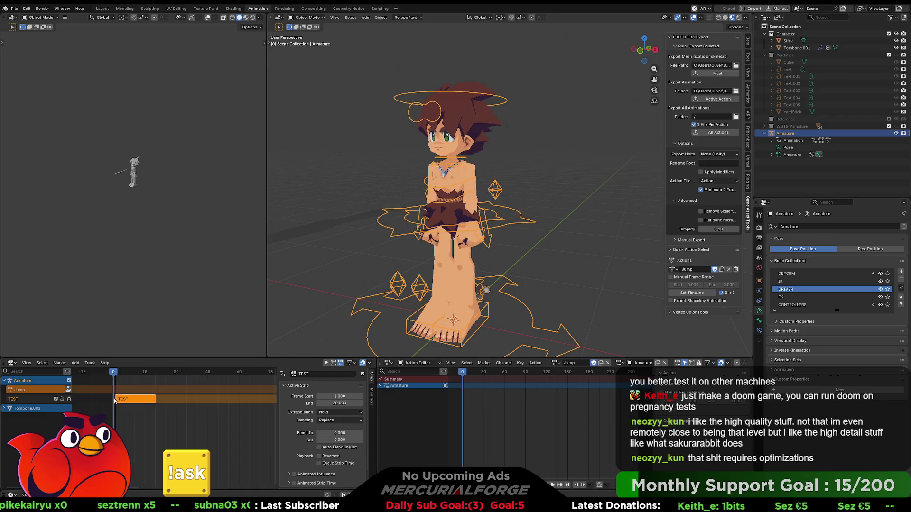
key(space)
key(Escape)
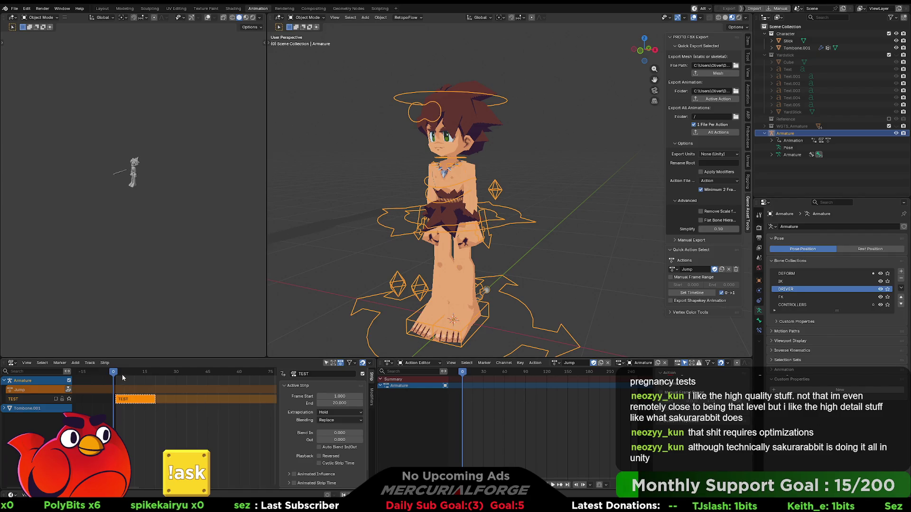
- Play the stacked animation once, enter Pose Mode and start moving the CTRL_COG control
key(space)
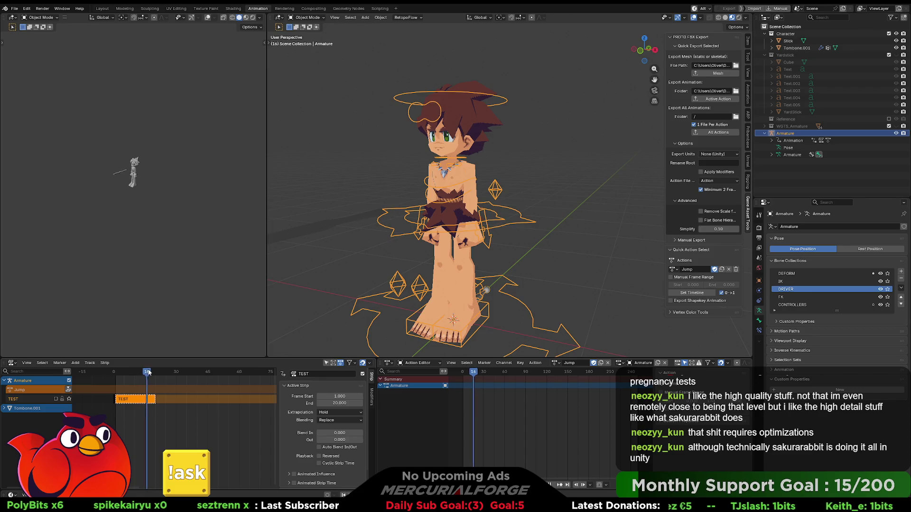
key(Escape)
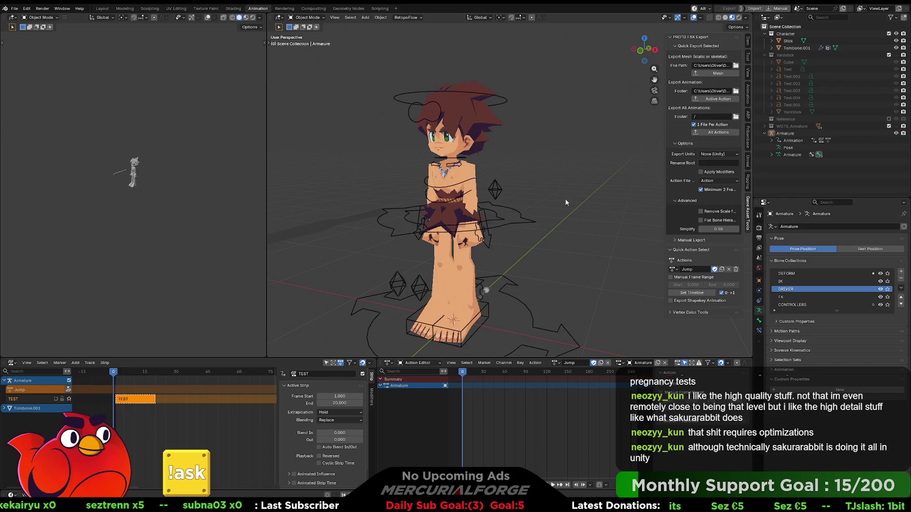
key(ctrl+Tab)
click(529, 281)
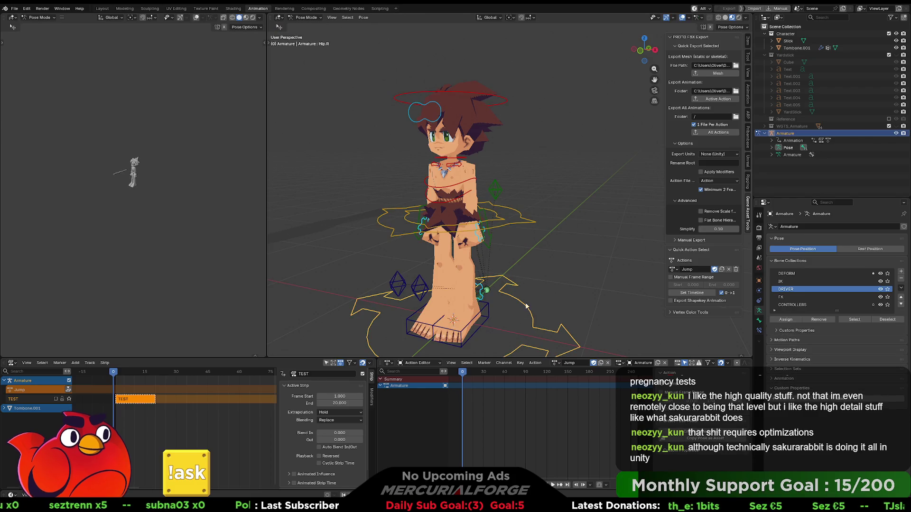
click(525, 227)
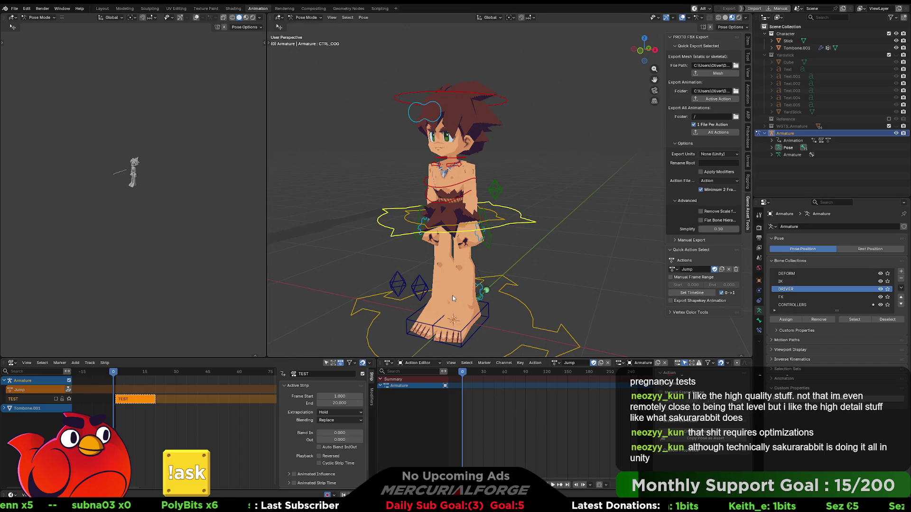
key(g)
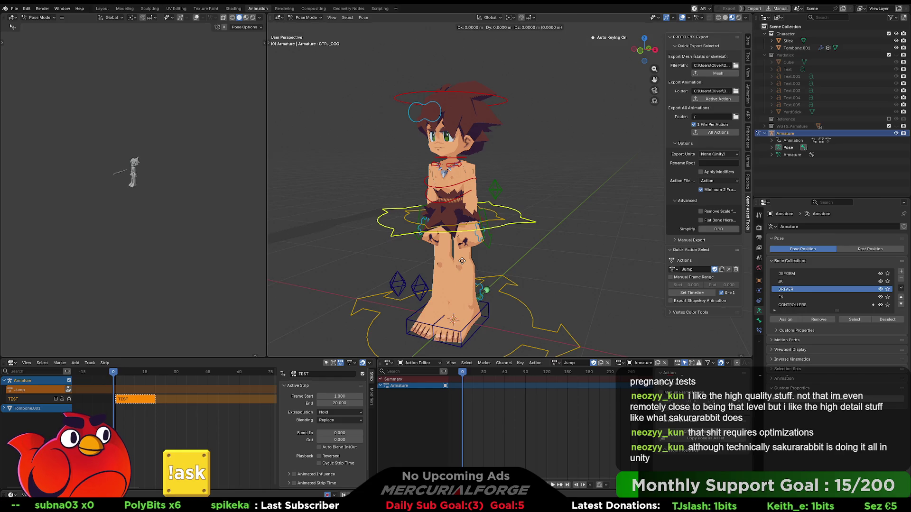